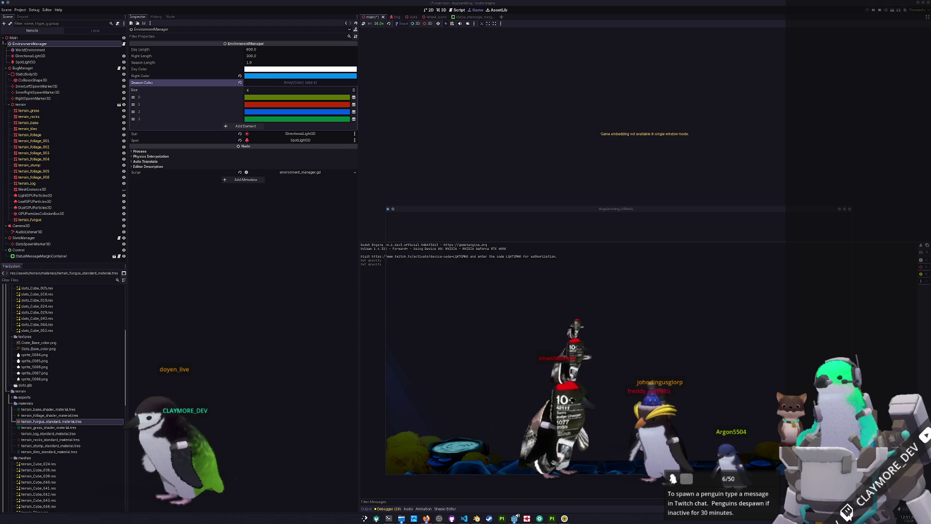
Convert DustGPUParticles3D's Geometry > Material Override into a ShaderMaterial.
left_click(73, 208)
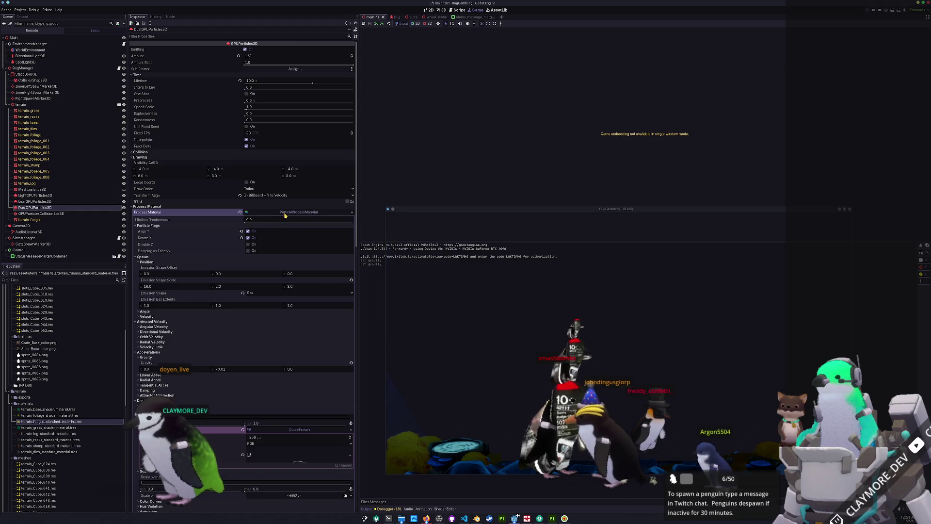
scroll(285, 215, "down", 15)
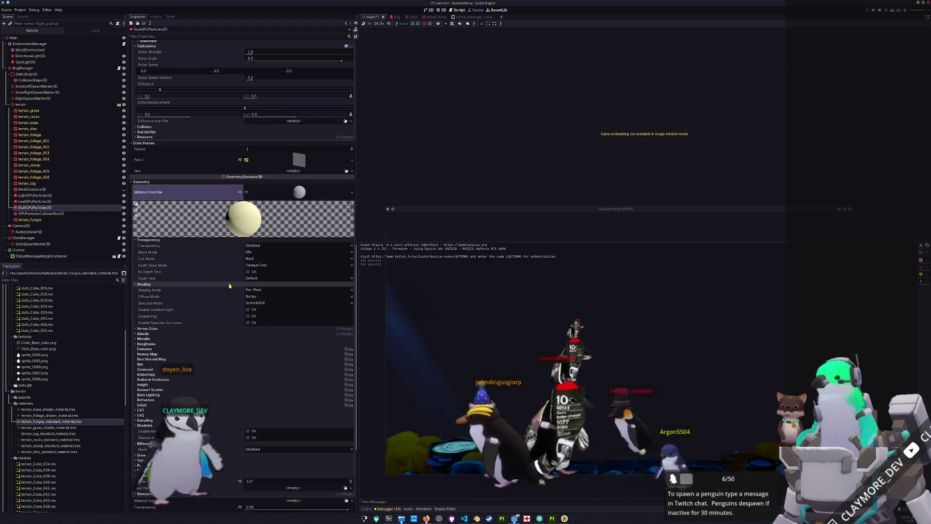
left_click(352, 192)
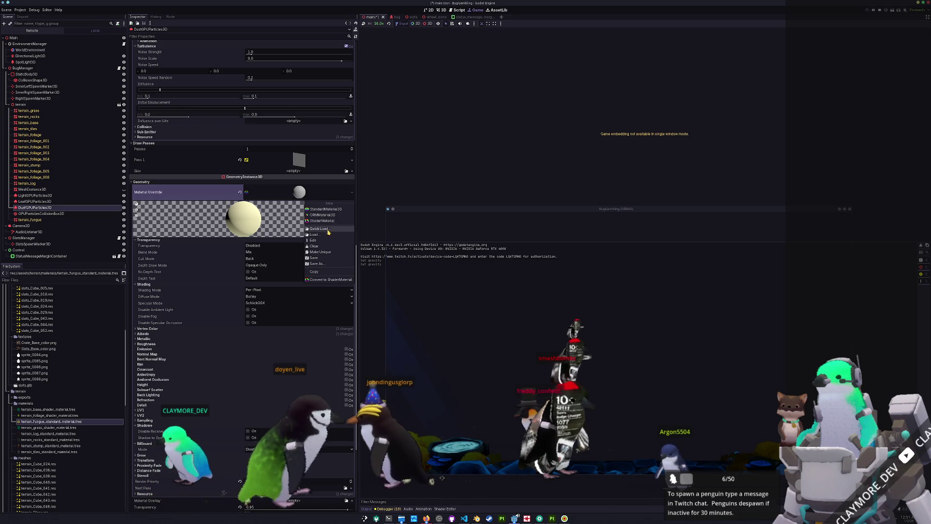
left_click(328, 280)
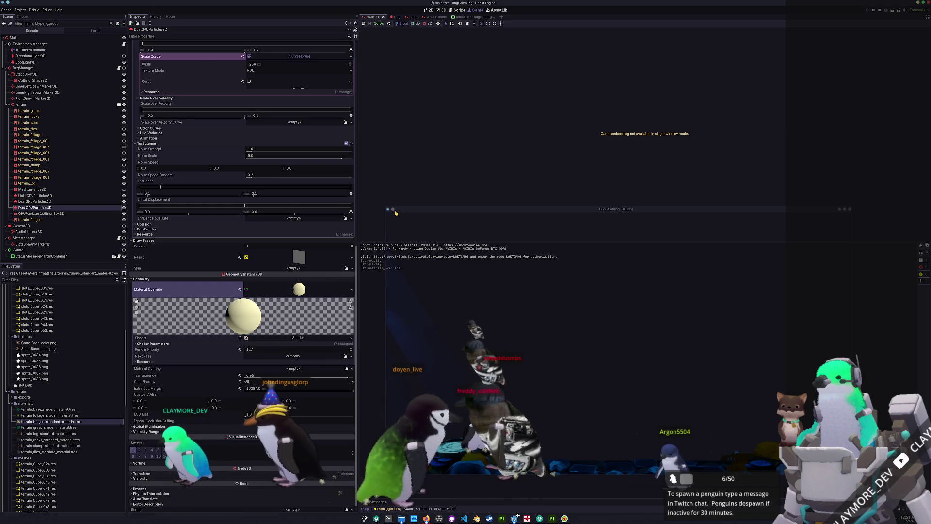
In the dust shader, add a global light_day_color uniform with source_color on line 6.
left_click(291, 337)
left_click(442, 278)
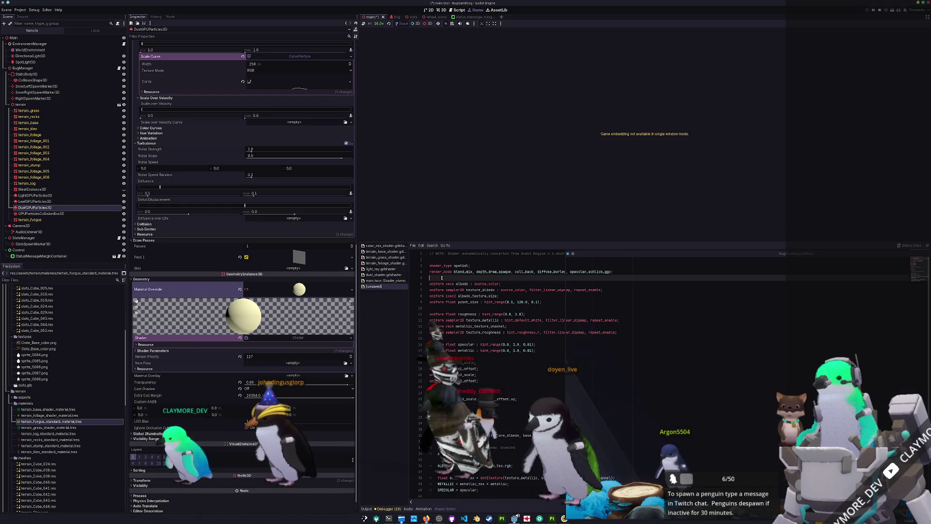
key("Return")
key("Return")
key("Up")
type("gl")
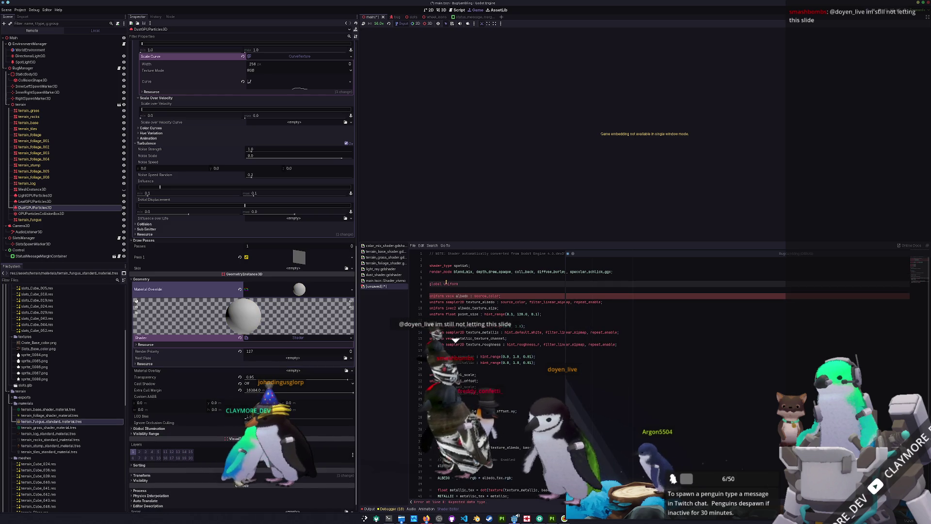
type("ay_color : ")
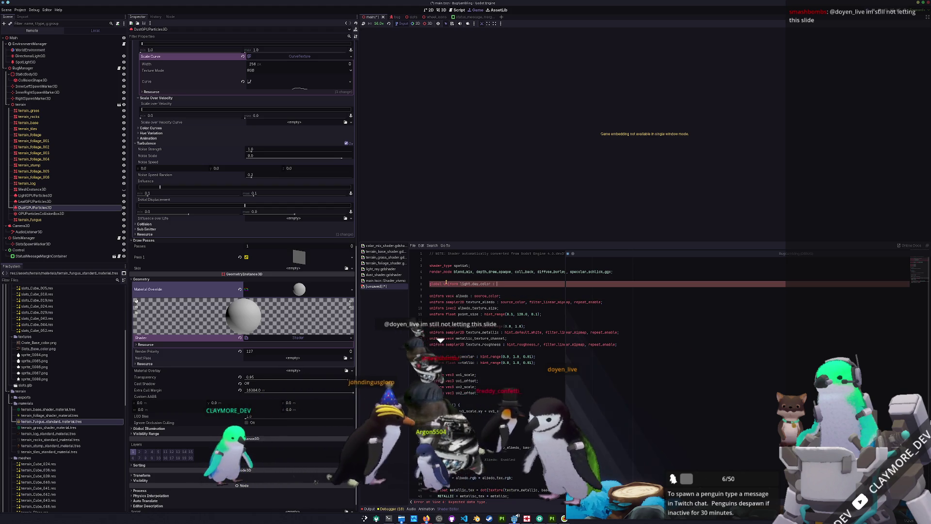
type("source_color;")
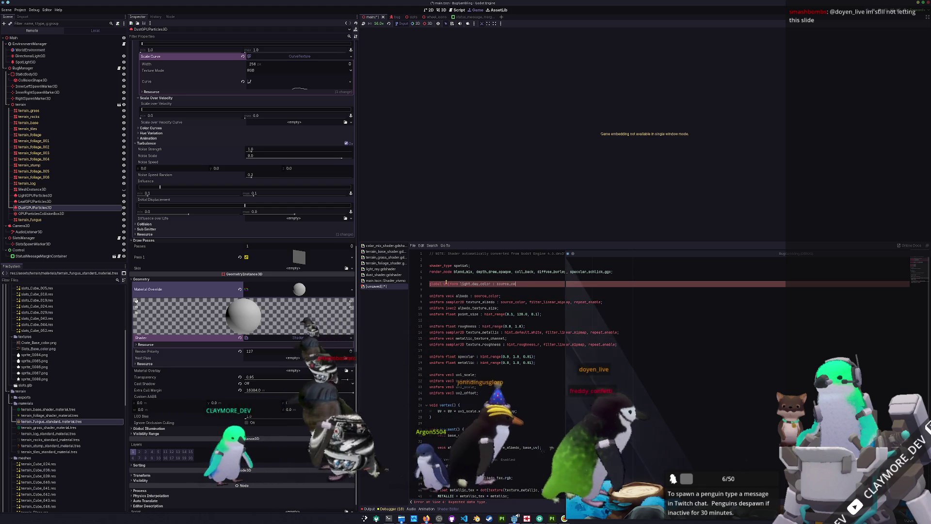
Correct the light_day_color uniform's type to vec4 so the shader recompiles.
double_click(445, 283)
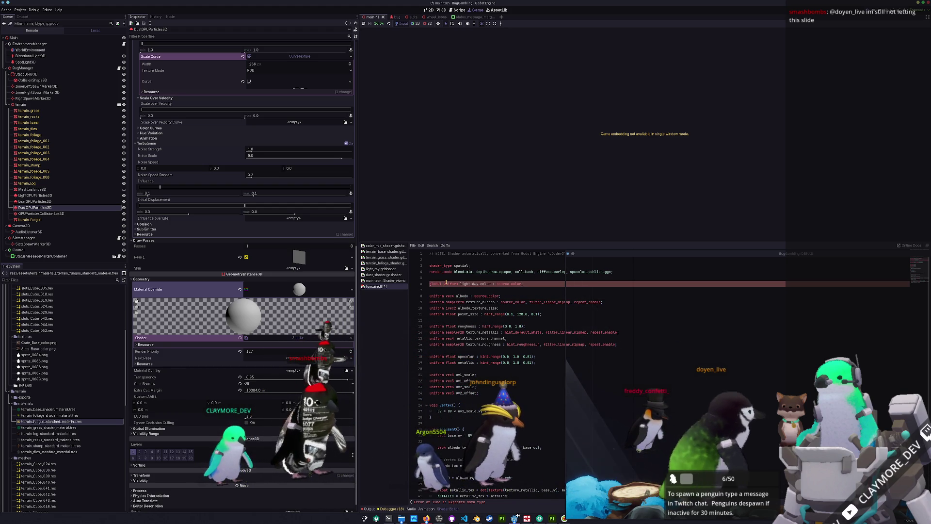
type("vec4")
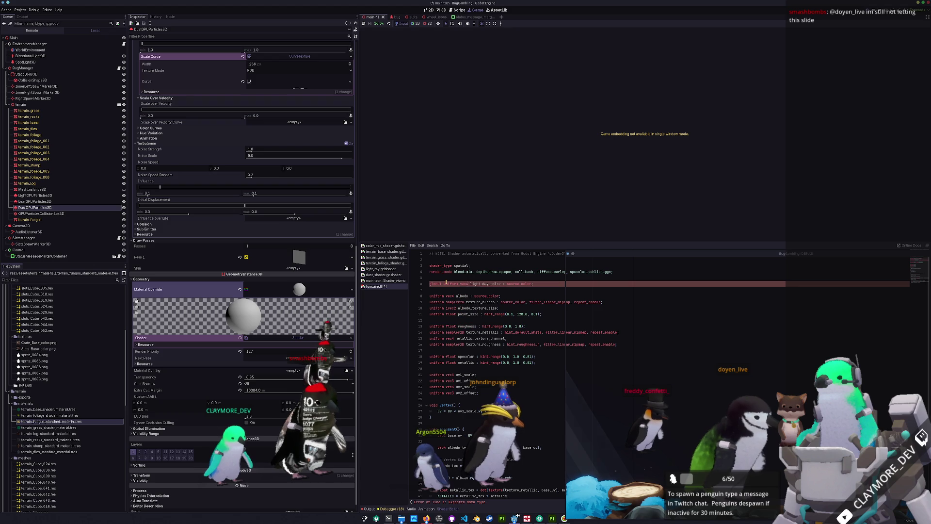
key("Down")
left_click(489, 284)
scroll(475, 399, "down", 3)
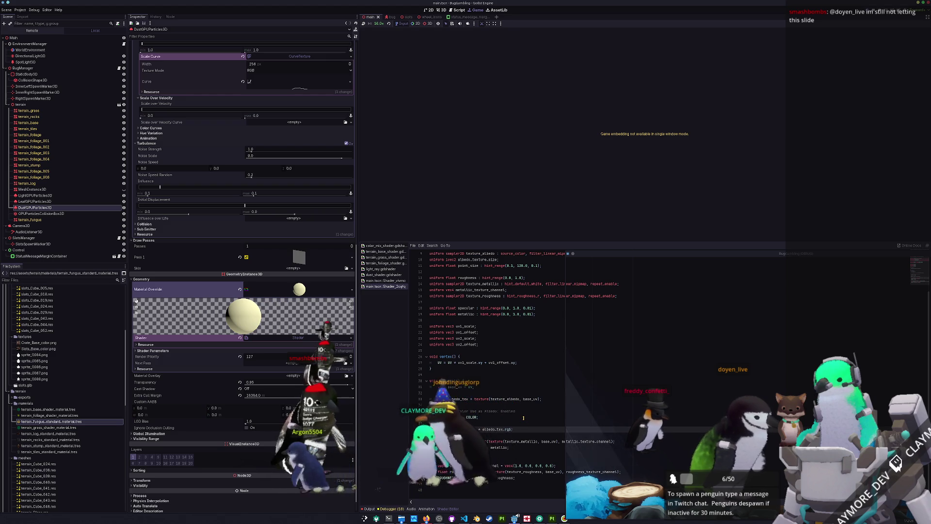
Edit the ALBEDO assignment inside the fragment() function.
type("l")
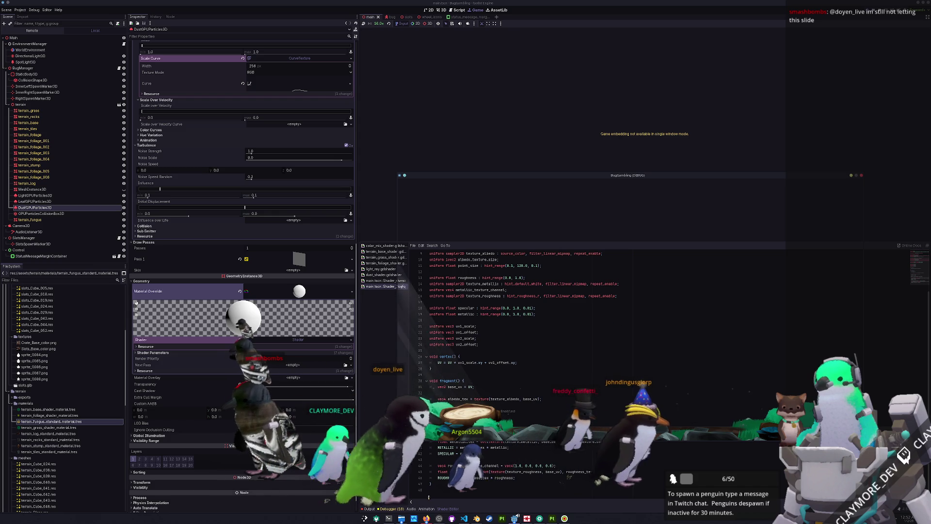
Read the shader compilation errors in the Output log, then bring up the BugGamblingOverlay Tasks board.
left_click(375, 508)
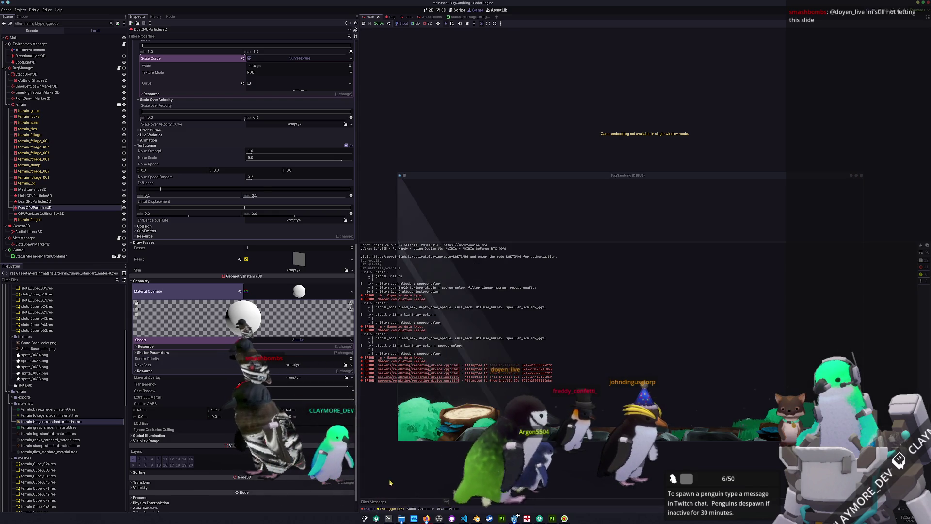
left_click(367, 508)
left_click(367, 508)
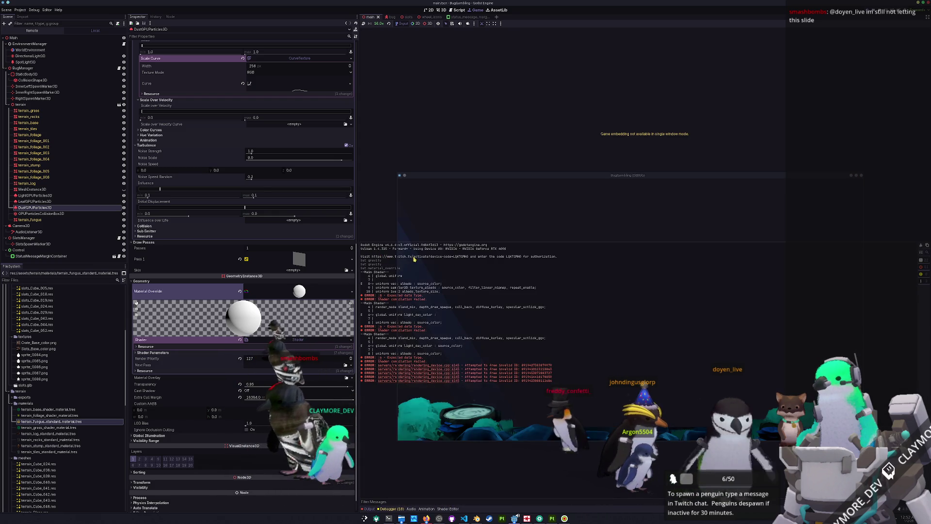
left_click(537, 404)
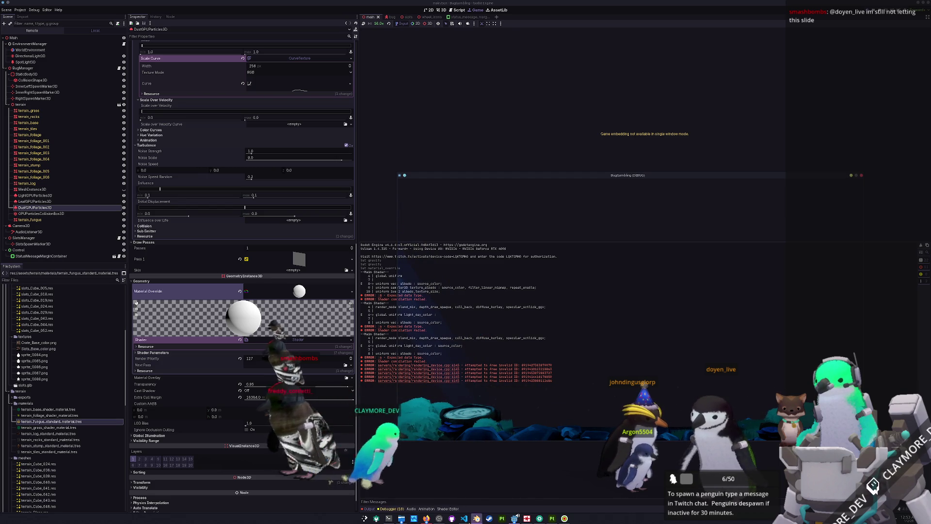
left_click(426, 518)
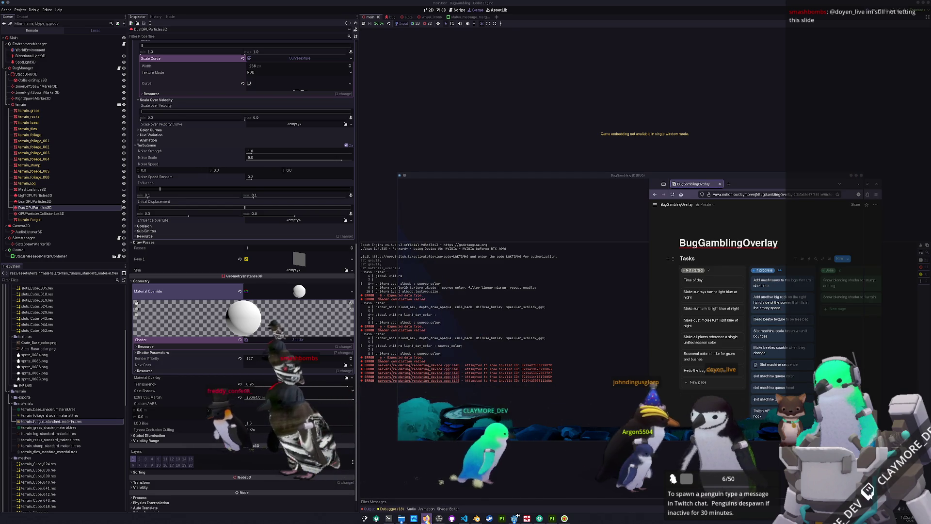
Bring the Twitch activation page forward and authorize the BugGambling app.
left_click(426, 518)
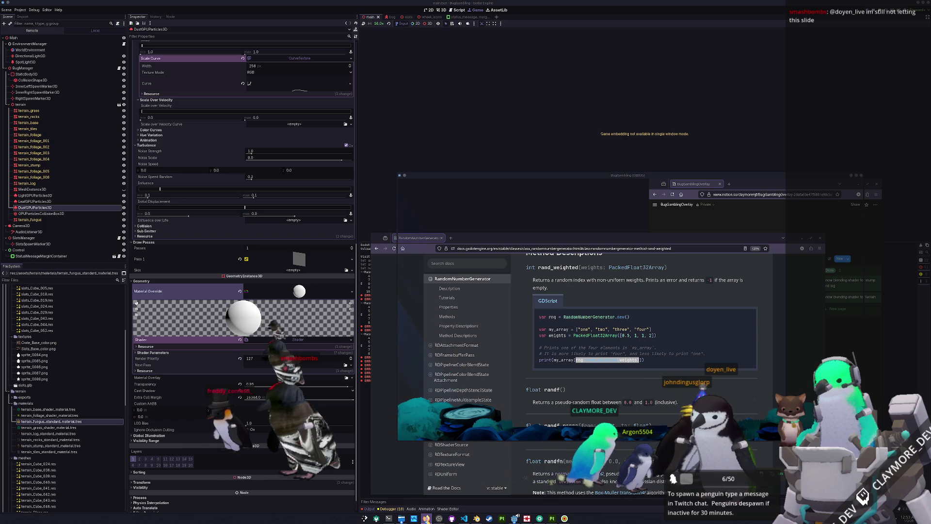
left_click(427, 519)
left_click(427, 518)
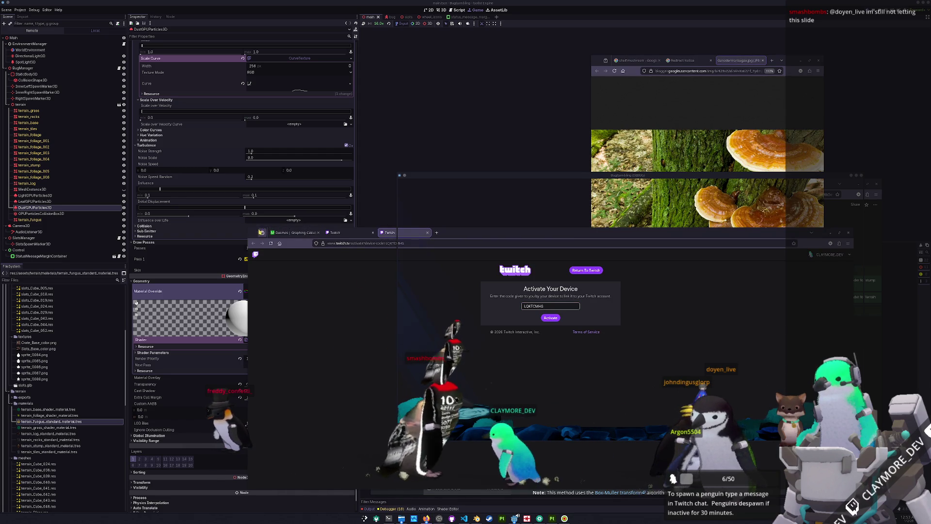
mouse_move(485, 232)
left_mouse_down()
mouse_move(367, 246)
mouse_move(277, 235)
left_mouse_up()
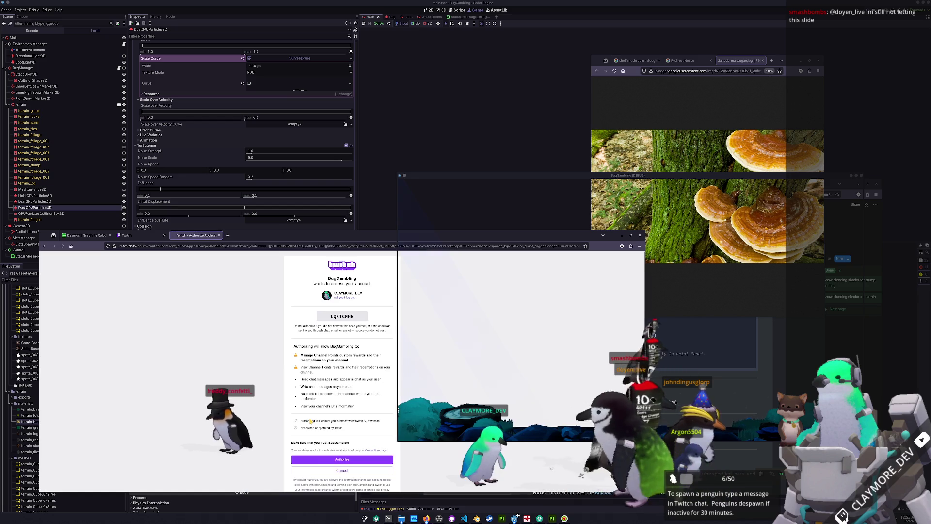
left_click(320, 459)
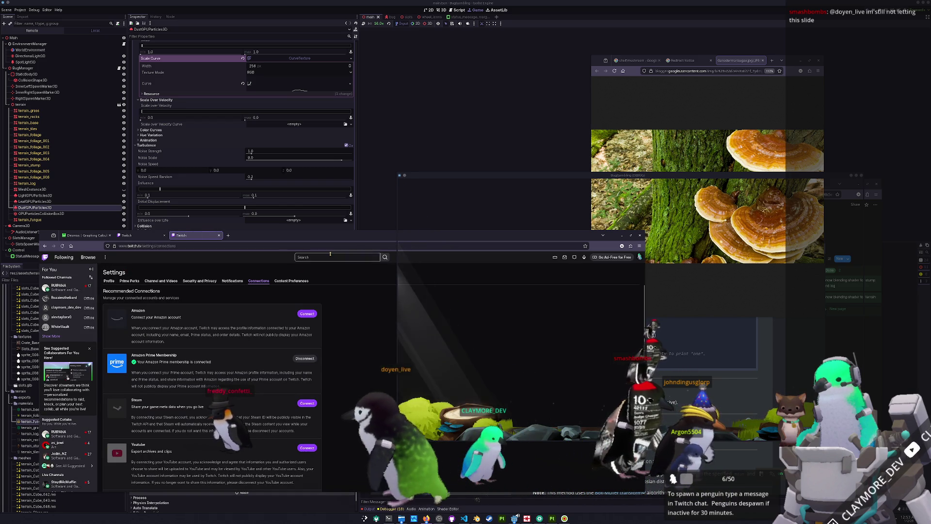
Enlarge the Twitch window and open Stream Manager from the Creator Dashboard.
left_click_drag(369, 237, 202, 228)
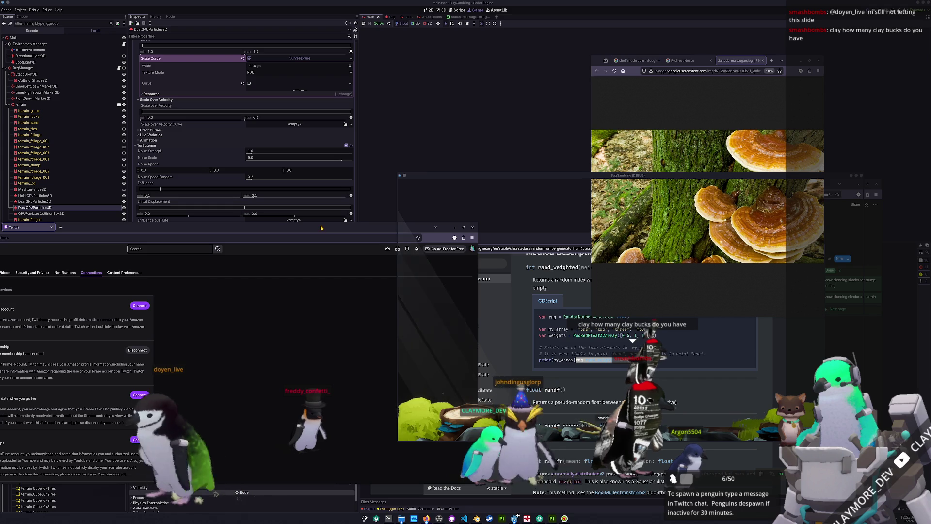
left_click_drag(320, 227, 231, 230)
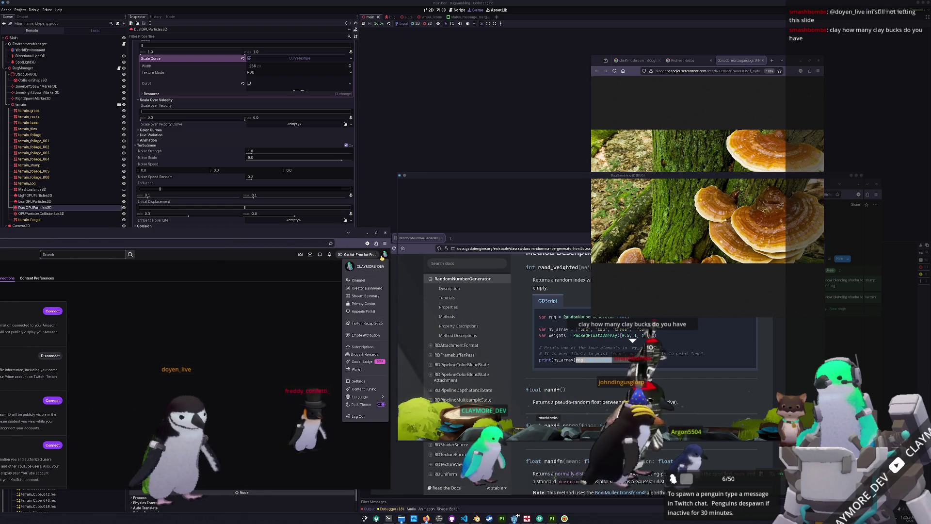
mouse_move(359, 232)
left_mouse_down()
mouse_move(485, 141)
mouse_move(558, 103)
mouse_move(524, 105)
left_mouse_up()
left_click(54, 158)
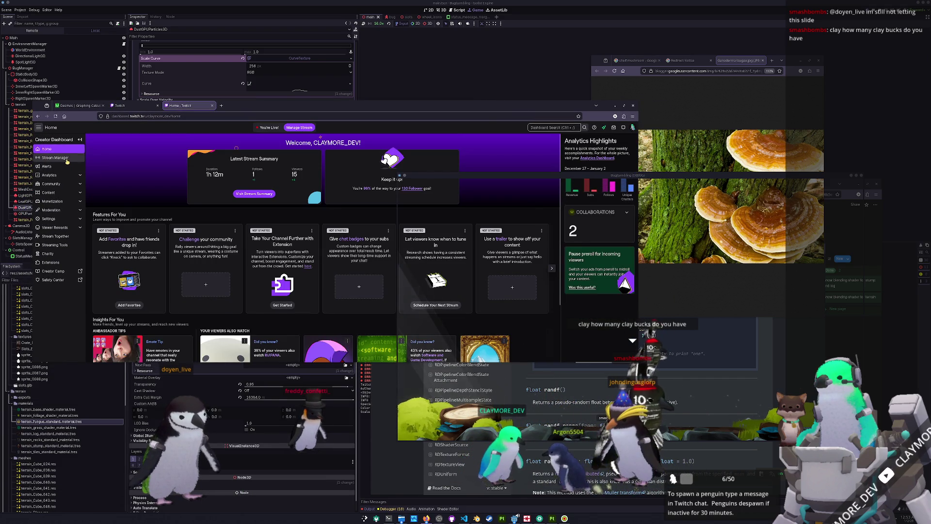
Redeem the Gamble Bug Color channel-points reward three times.
left_click_drag(330, 107, 208, 113)
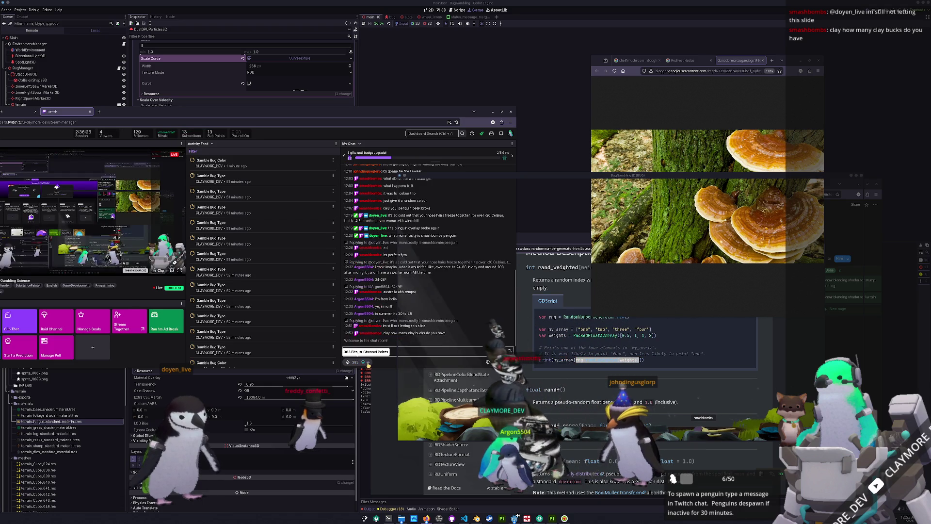
left_click(367, 362)
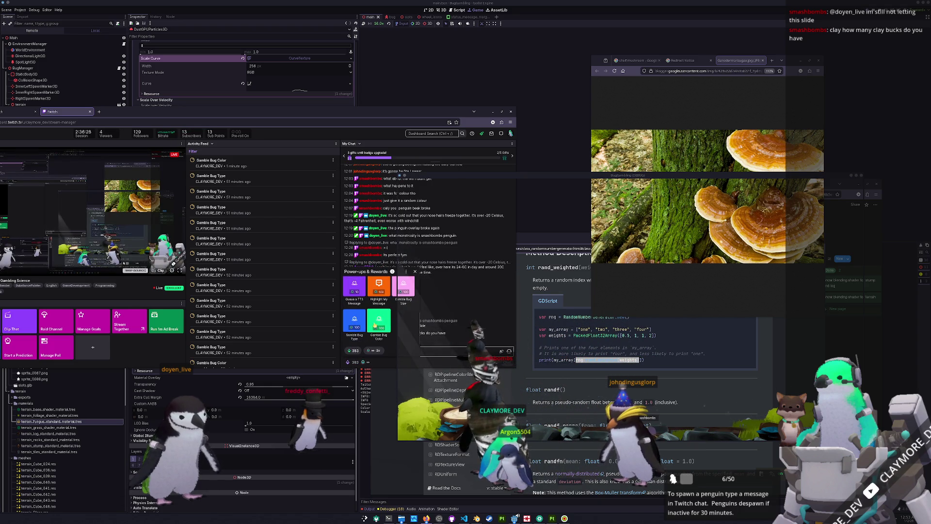
left_click(379, 339)
left_click(377, 333)
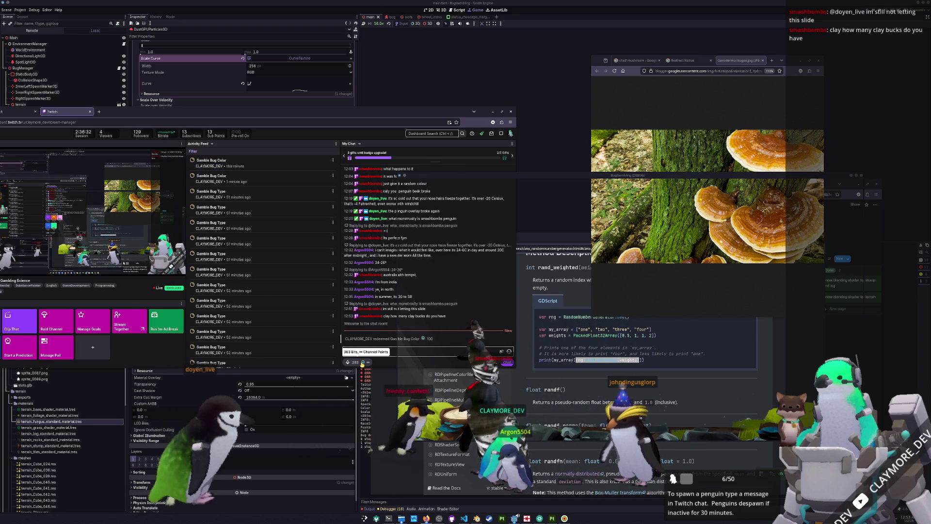
left_click(363, 362)
left_click(379, 325)
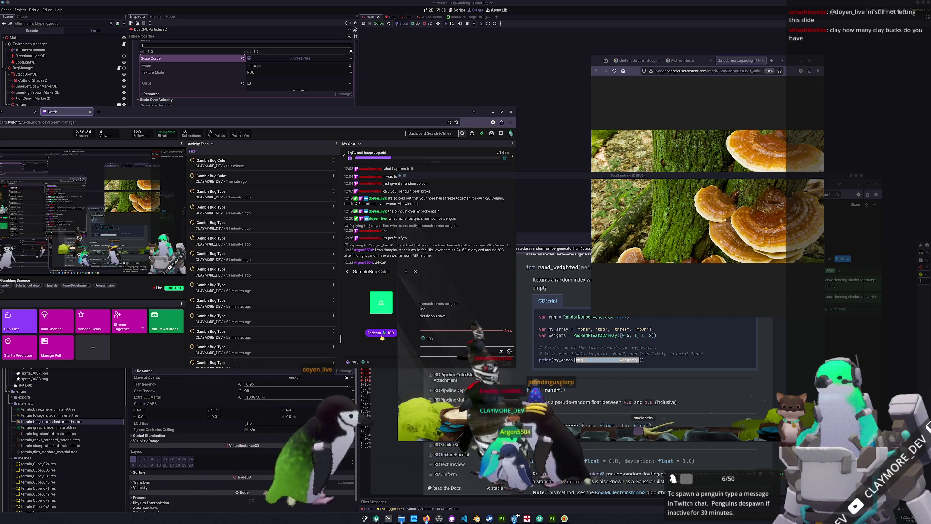
left_click(377, 333)
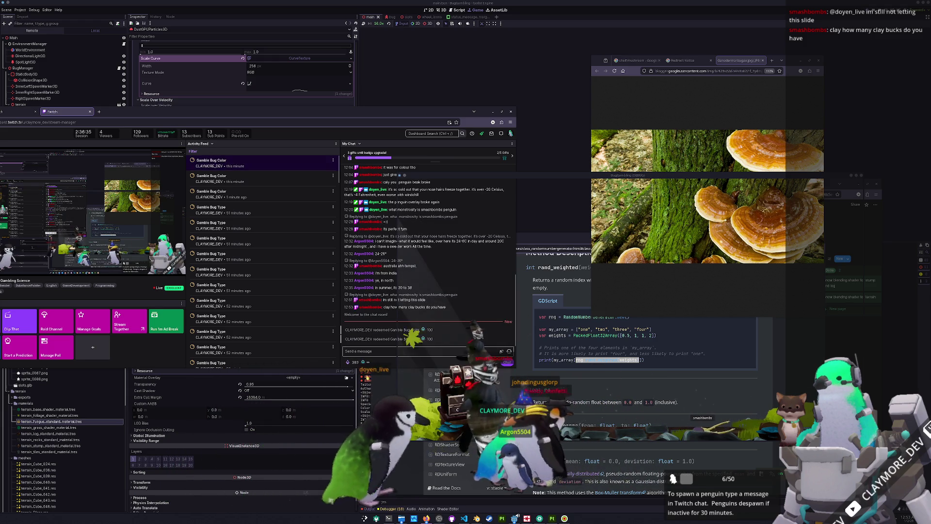
left_click(368, 362)
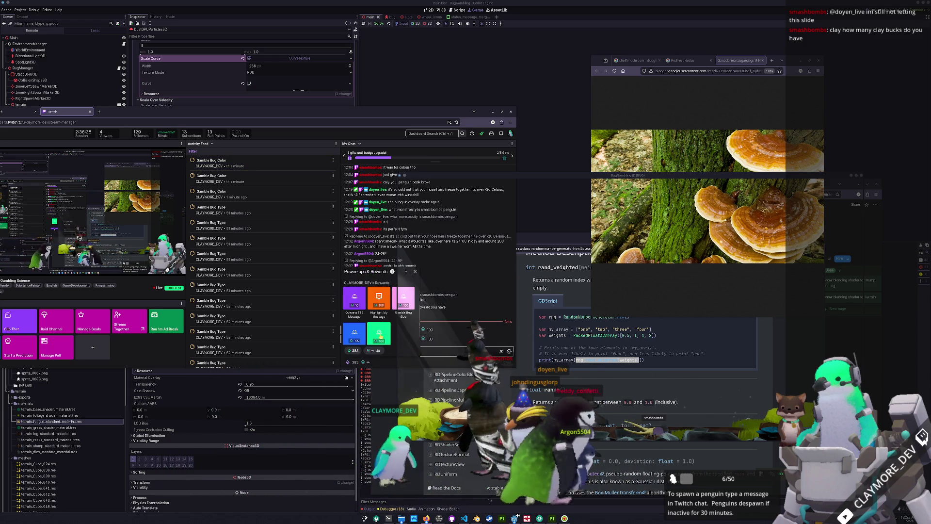
left_click(379, 336)
left_click(378, 335)
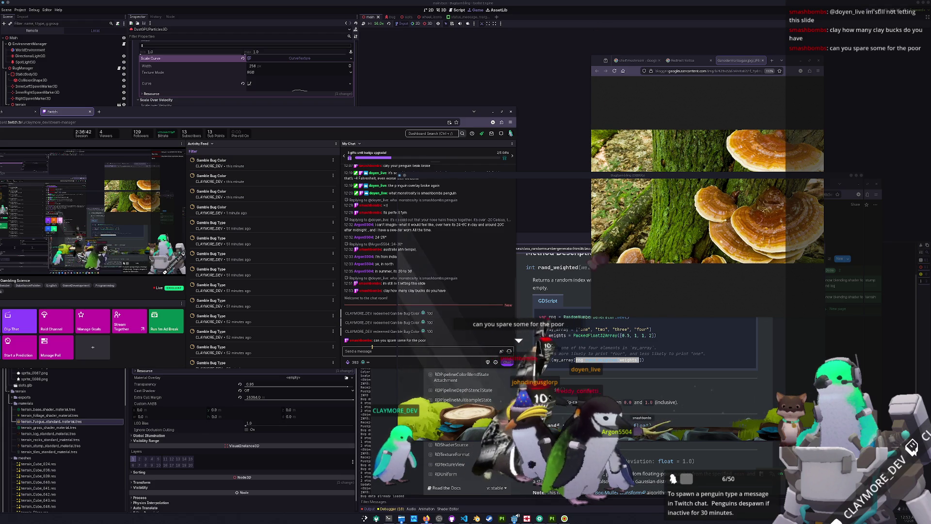
Redeem the Gamble Bug Type reward for 100 points.
left_click(365, 365)
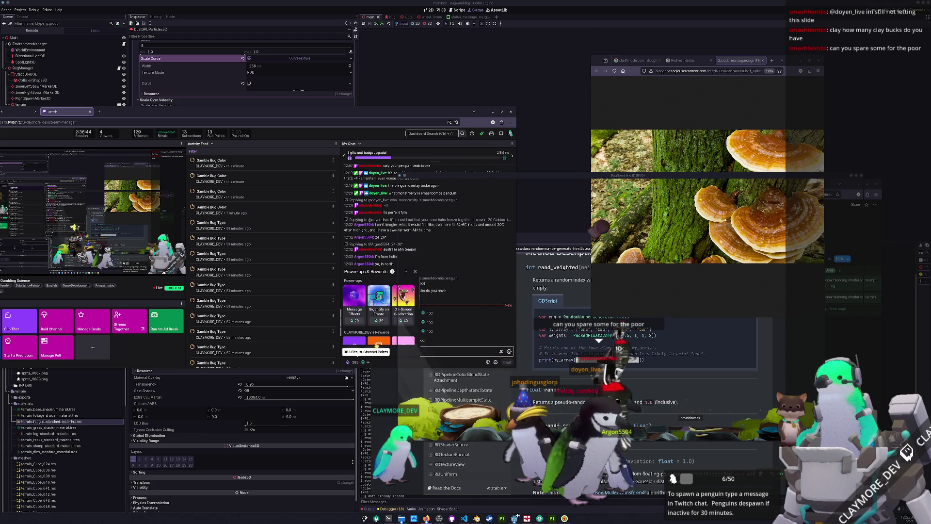
left_click(363, 331)
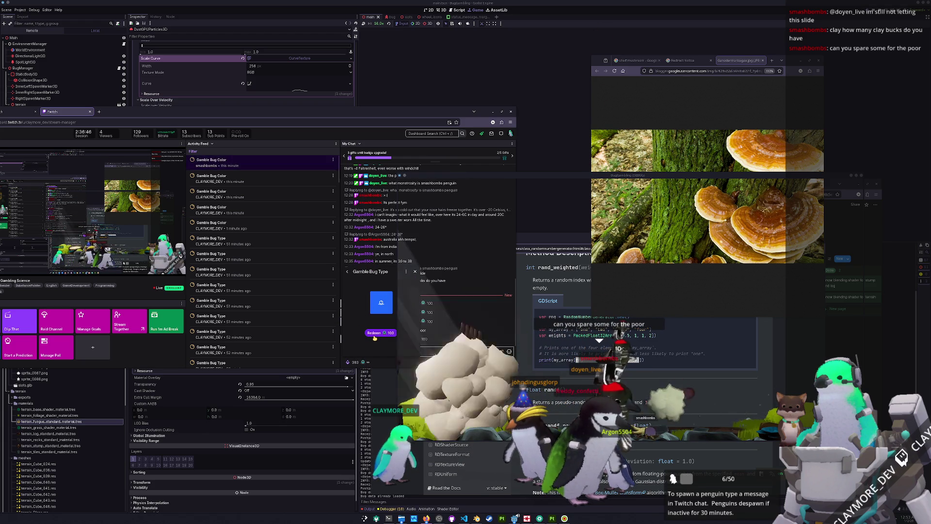
left_click(374, 334)
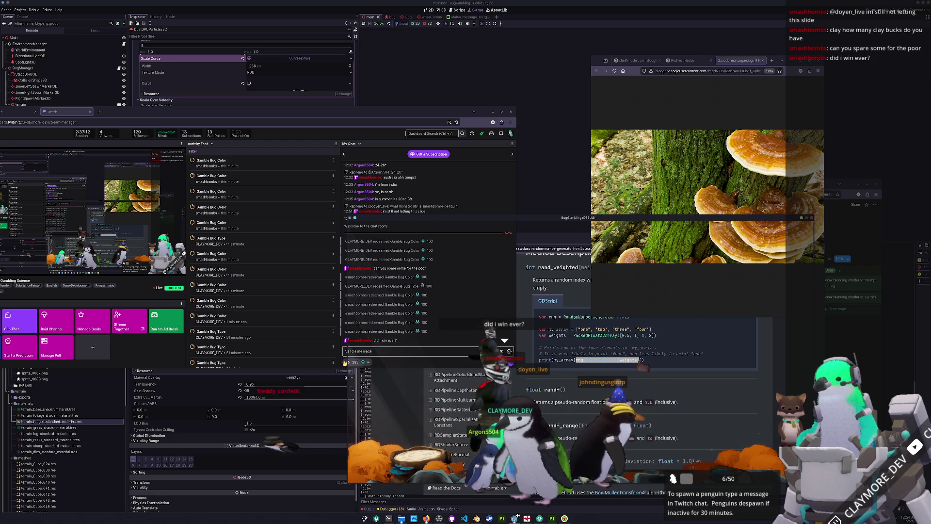
left_click(345, 362)
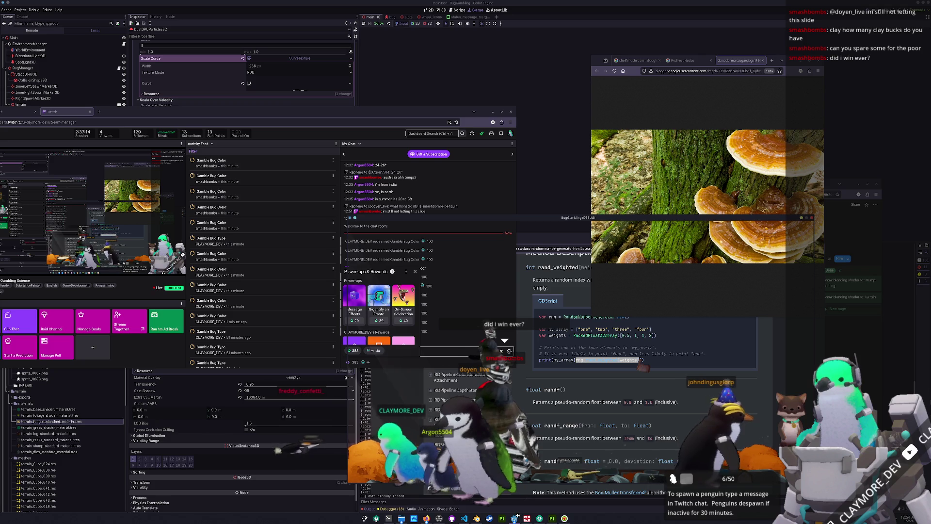
Send 'asdf' as a test chat message and screenshot the randfn documentation with Spectacle.
type("asdf")
key("Return")
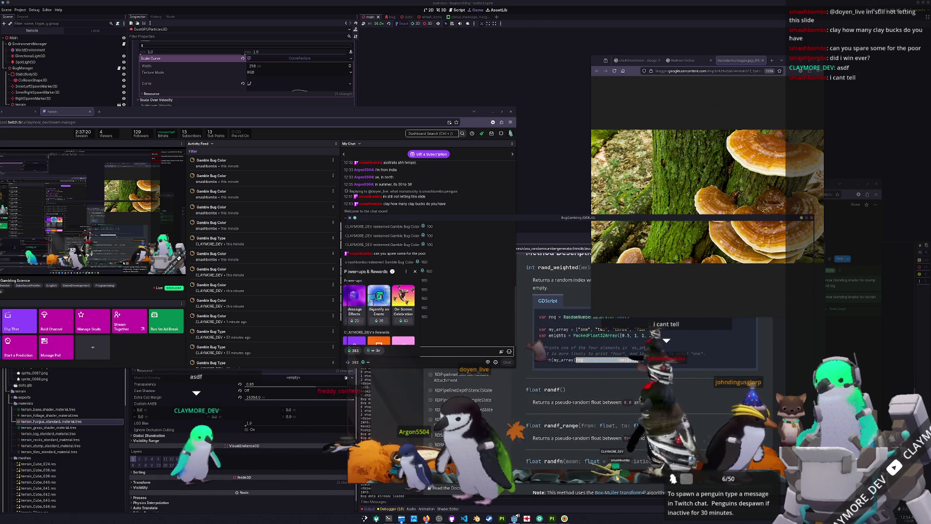
key("super+shift+s")
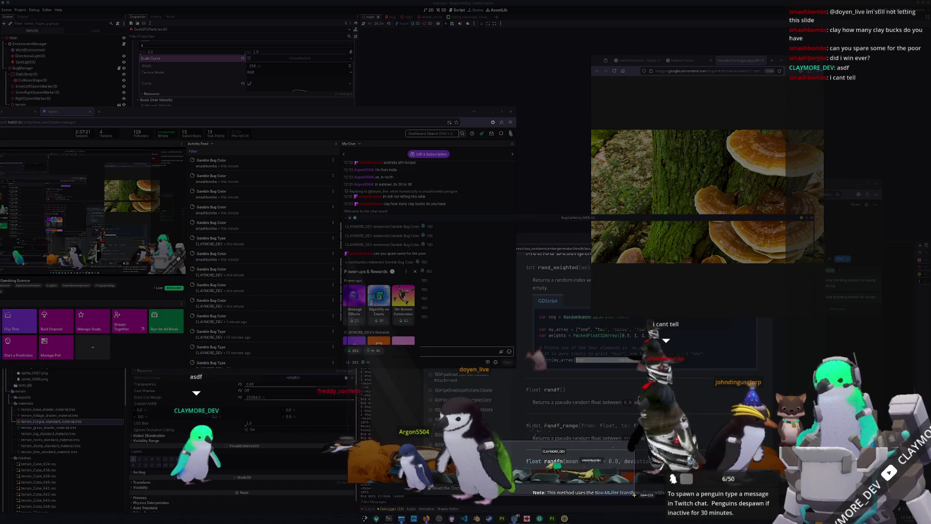
left_click_drag(515, 448, 669, 500)
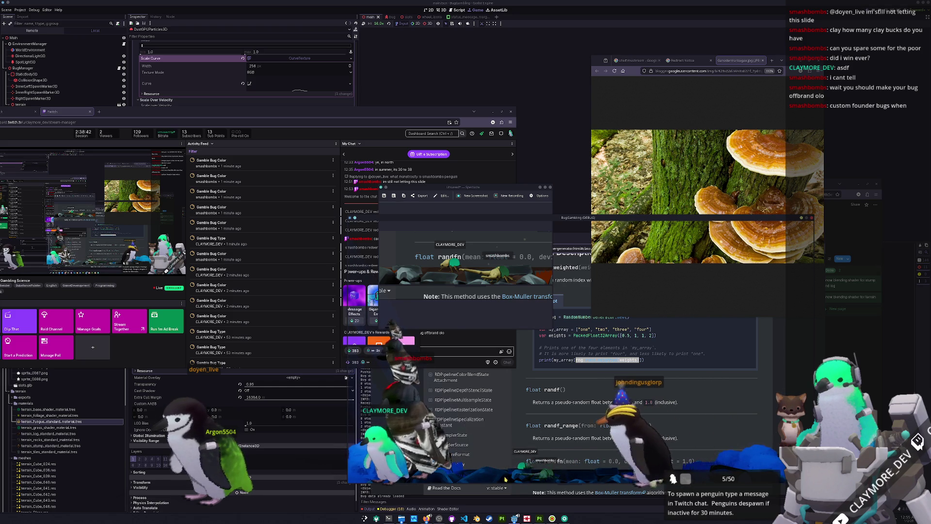
key("alt+Tab")
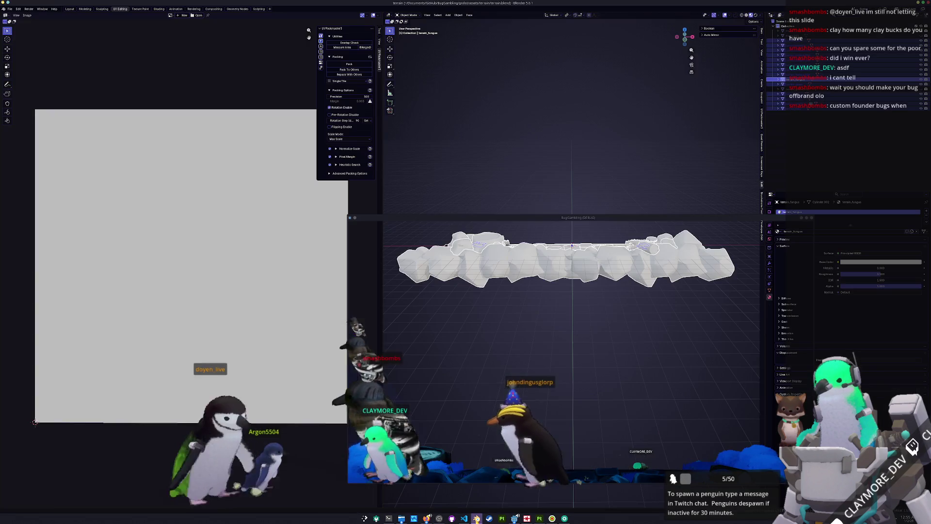
Select terrain_rocks and lower it along Z in front view.
mouse_move(649, 276)
left_mouse_down()
mouse_move(405, 212)
mouse_move(222, 103)
left_mouse_up()
left_click(490, 262)
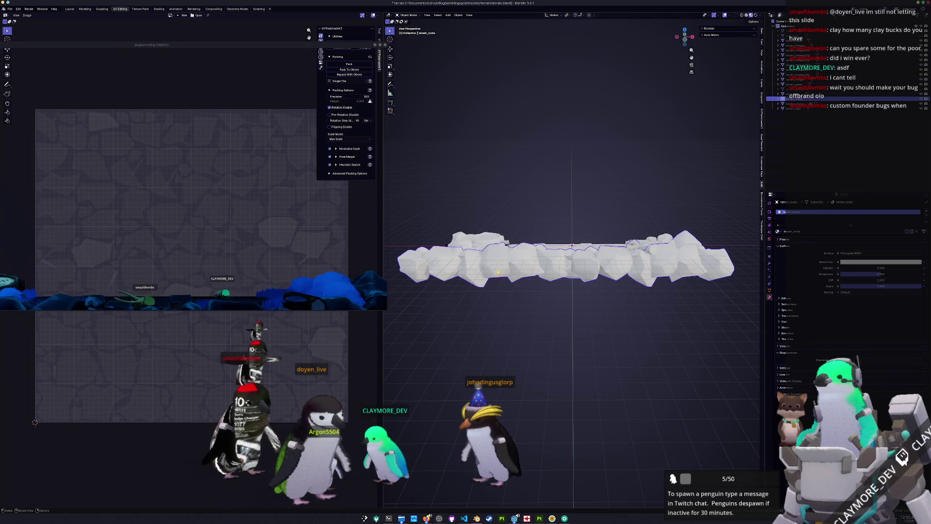
key("KP_1")
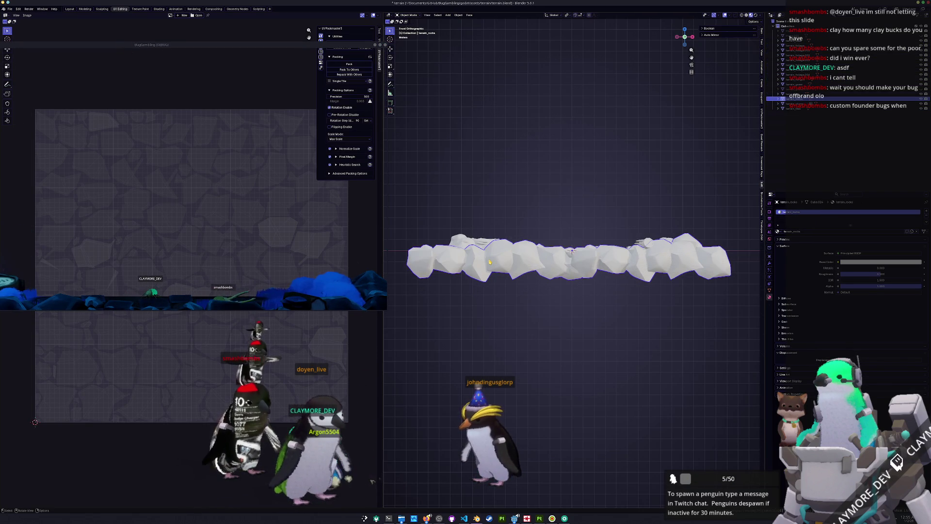
scroll(619, 214, "up", 2)
key("g")
key("z")
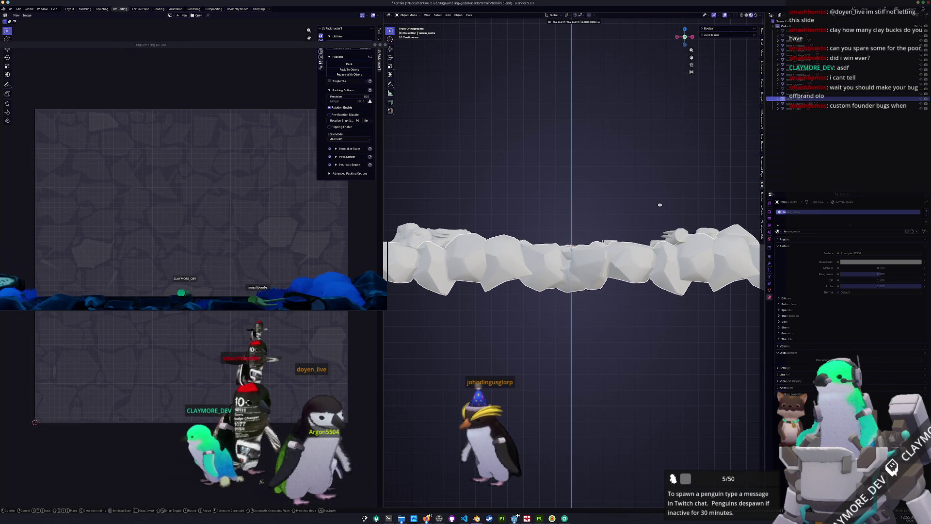
left_click(651, 211)
scroll(651, 212, "up", 5)
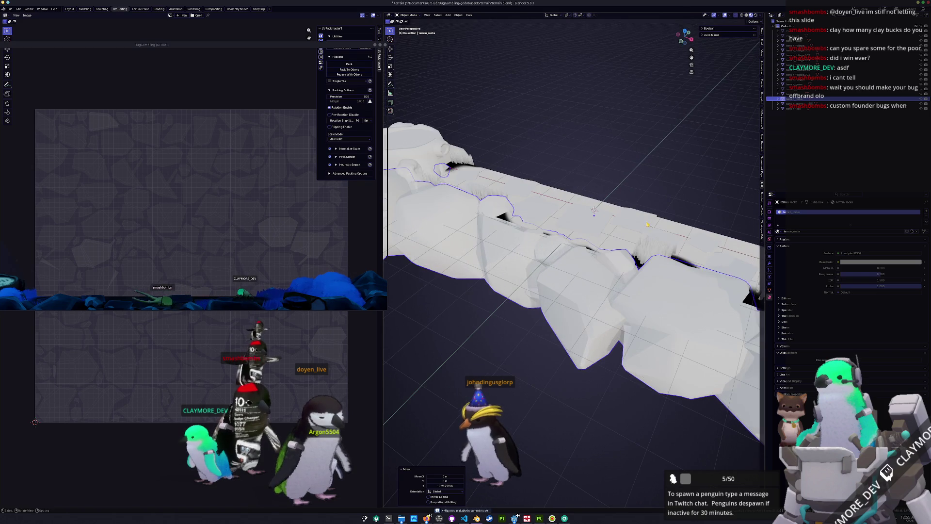
key("g")
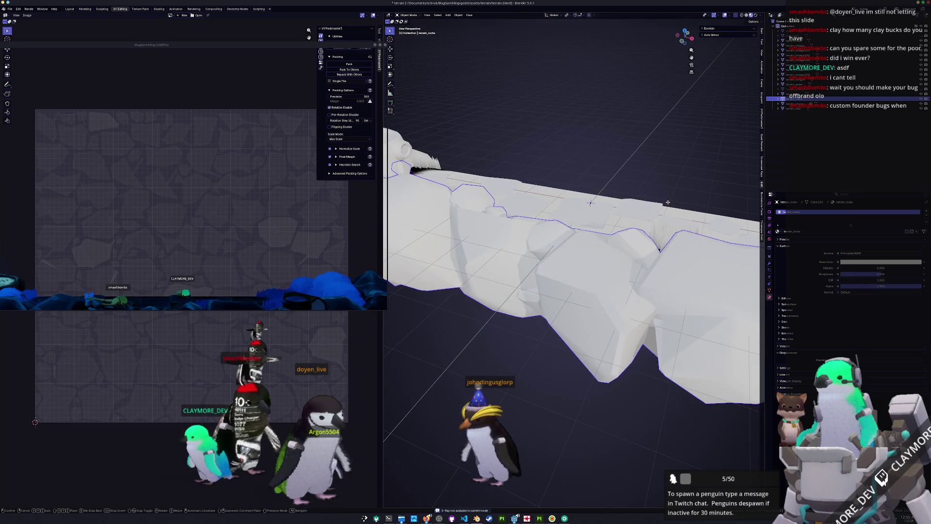
key("z")
left_click(651, 257)
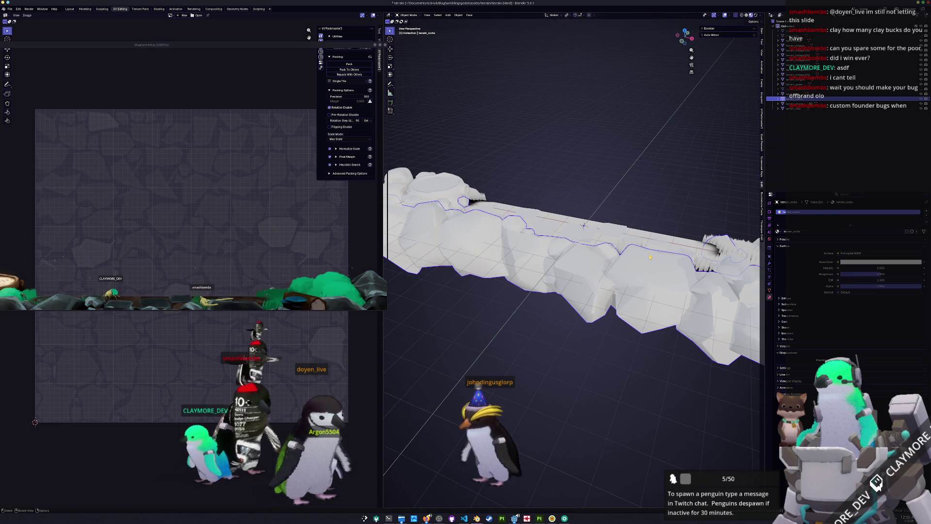
In Edit Mode, select two linked rock pieces and lower them along Z.
key("Tab")
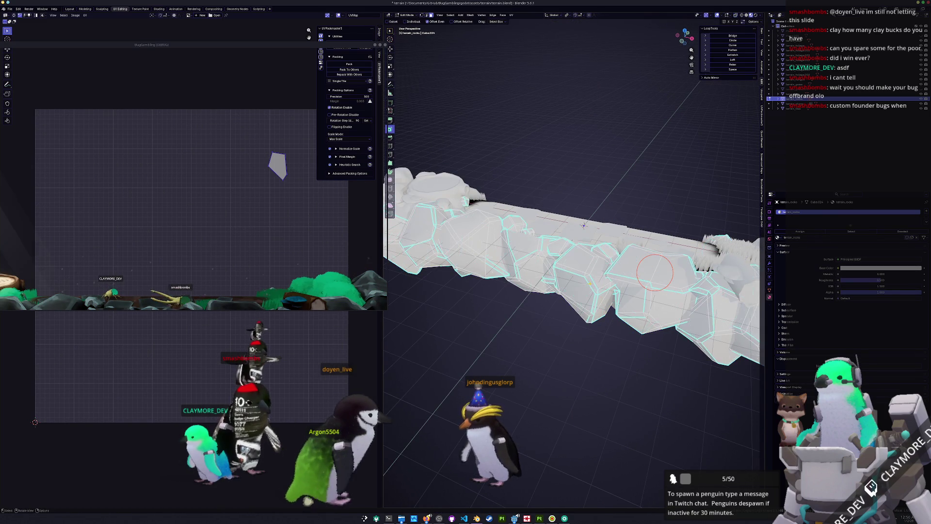
left_click(695, 248)
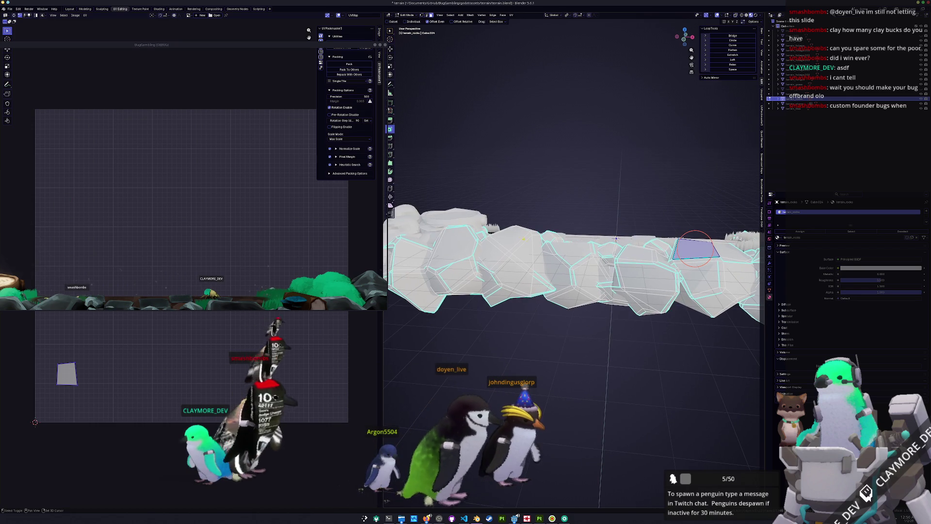
left_click(509, 238, "shift")
key("KP_1")
key("ctrl+l")
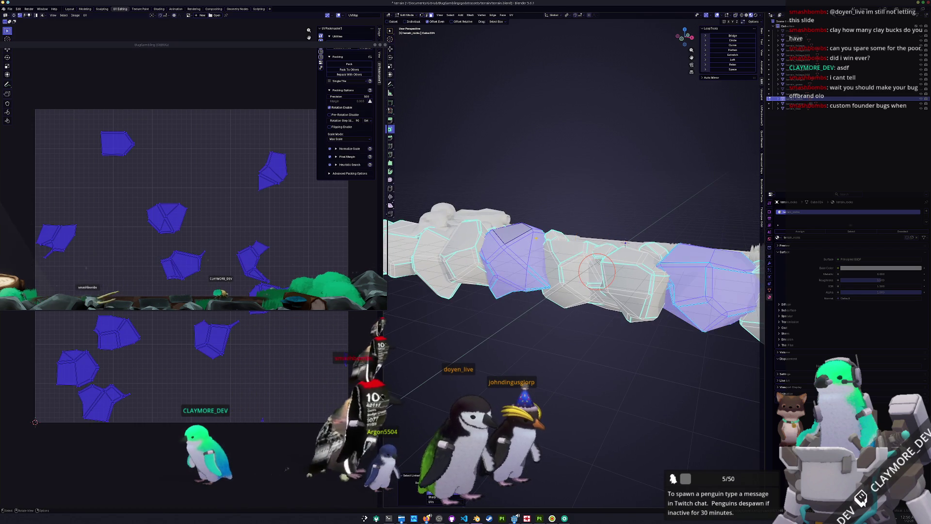
key("g")
key("z")
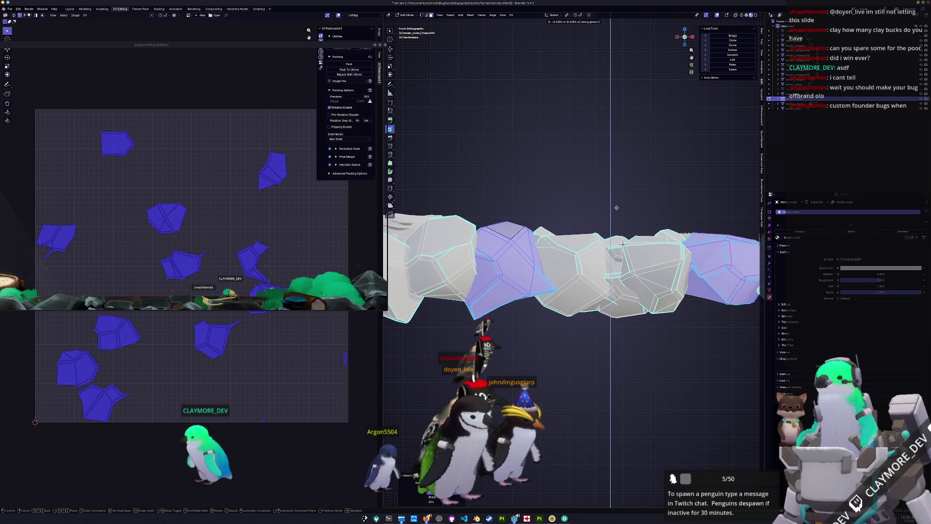
left_click(617, 208)
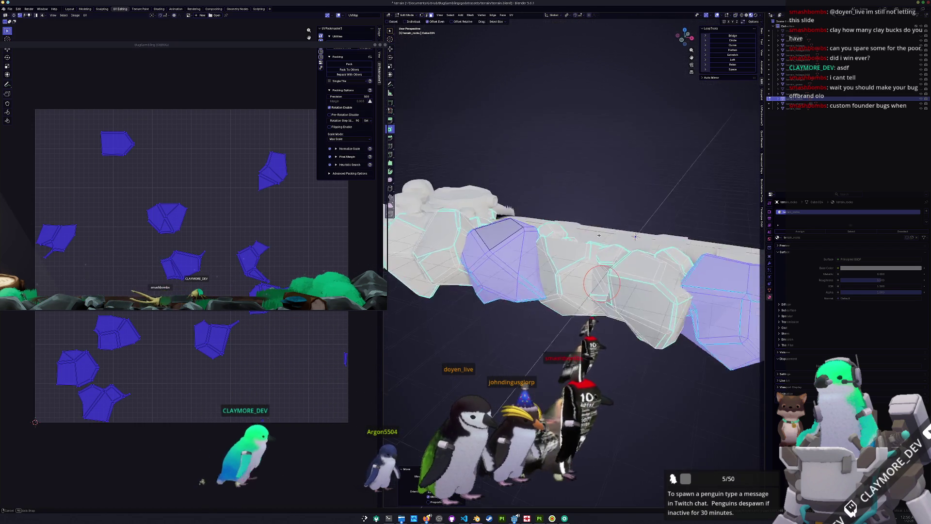
Fine-tune the selected rock pieces' height along Z from another angle.
left_click_drag(576, 289, 530, 274)
key("g")
key("z")
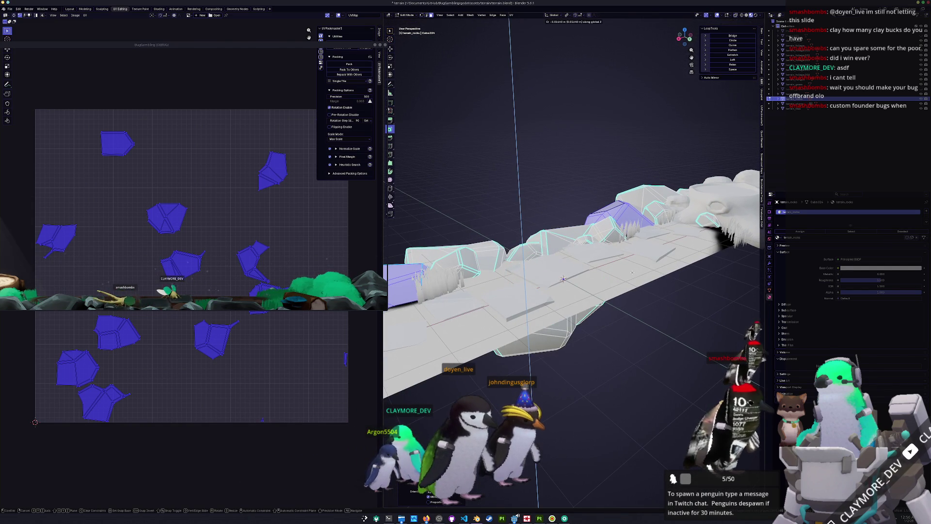
left_click(632, 271)
mouse_move(632, 272)
left_mouse_down()
mouse_move(618, 281)
mouse_move(655, 284)
mouse_move(715, 238)
left_mouse_up()
key("g")
key("z")
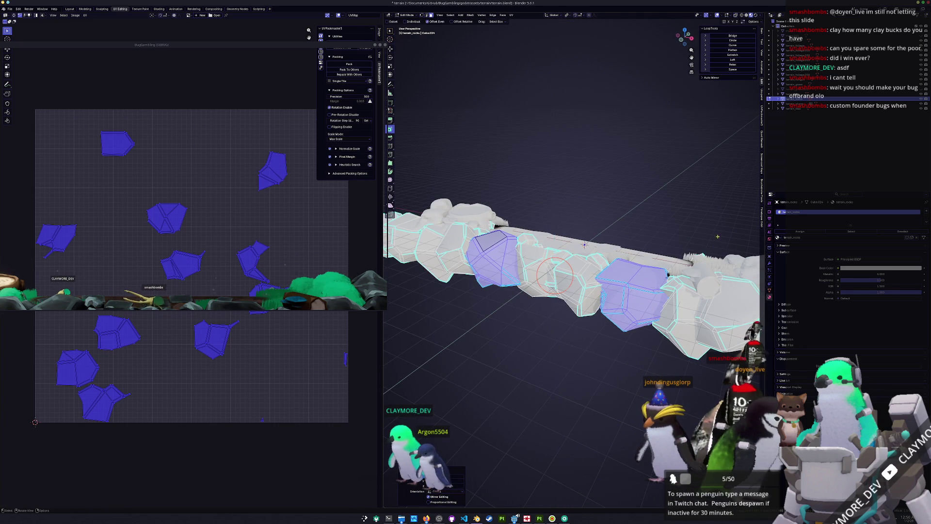
right_click(718, 236)
Select two more rock chunks, squash them vertically with S Z, and shift them along Z.
left_click(651, 276)
left_click_drag(653, 275, 580, 247)
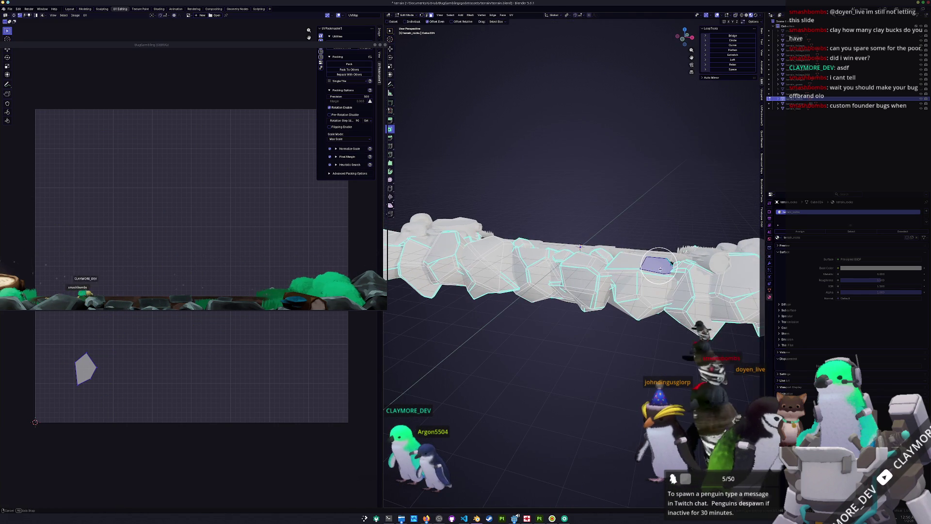
key("ctrl+l")
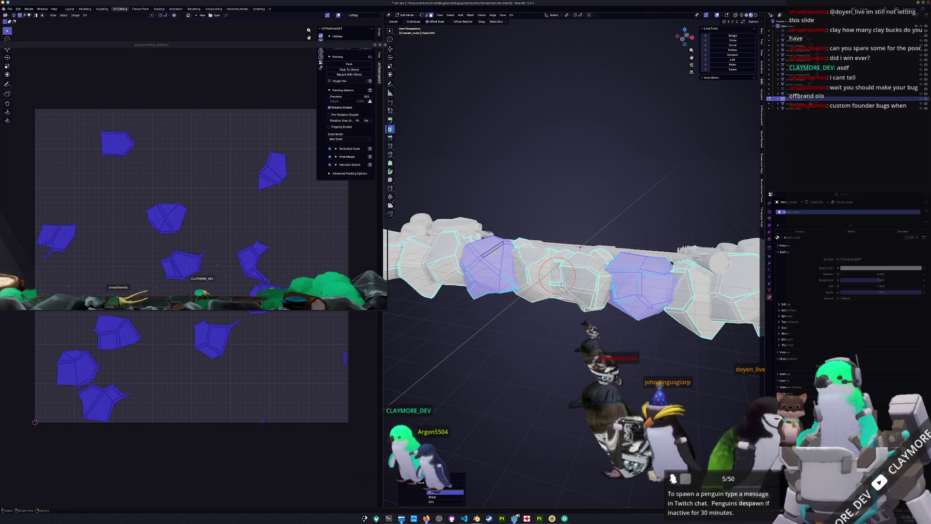
key("s")
key("z")
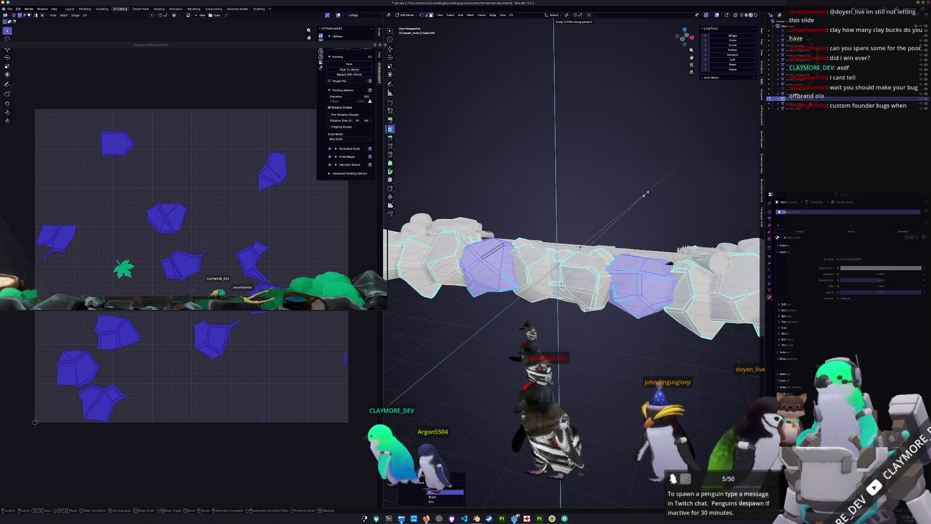
left_click(650, 191)
key("g")
key("z")
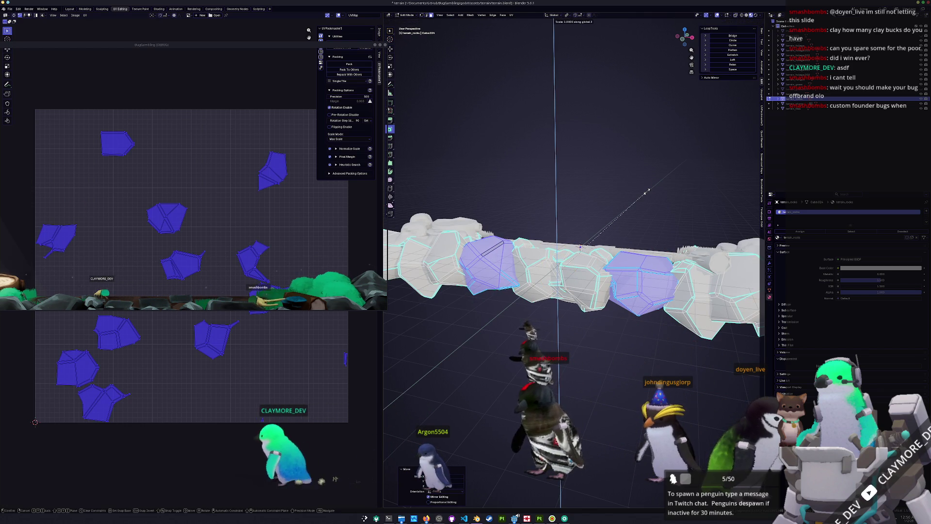
left_click(648, 191)
Select the upper-left rock piece with L, then return to Object Mode.
key("Tab")
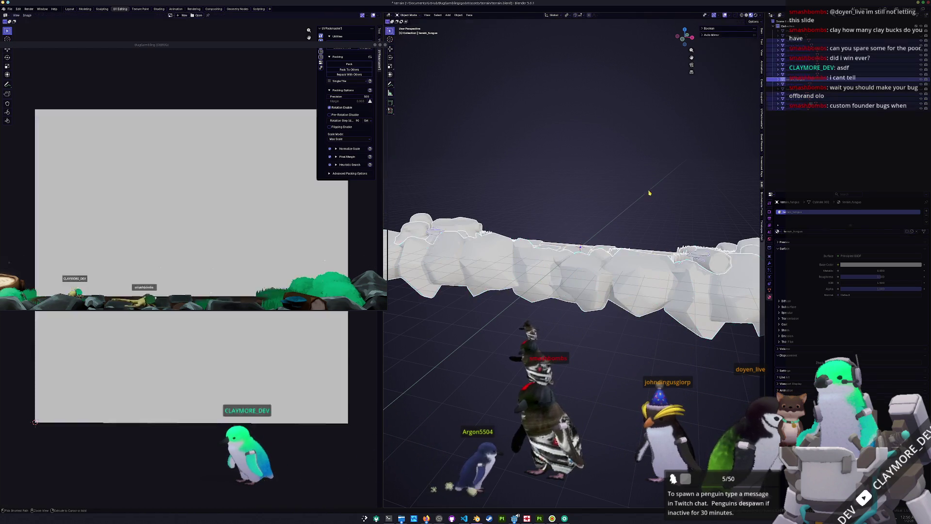
key("ctrl+z")
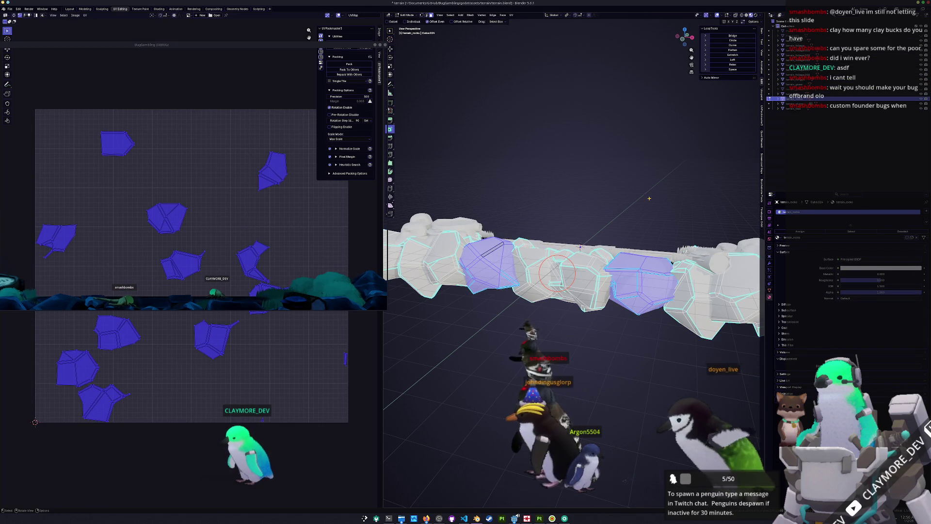
scroll(512, 231, "up", 2)
key("alt+a")
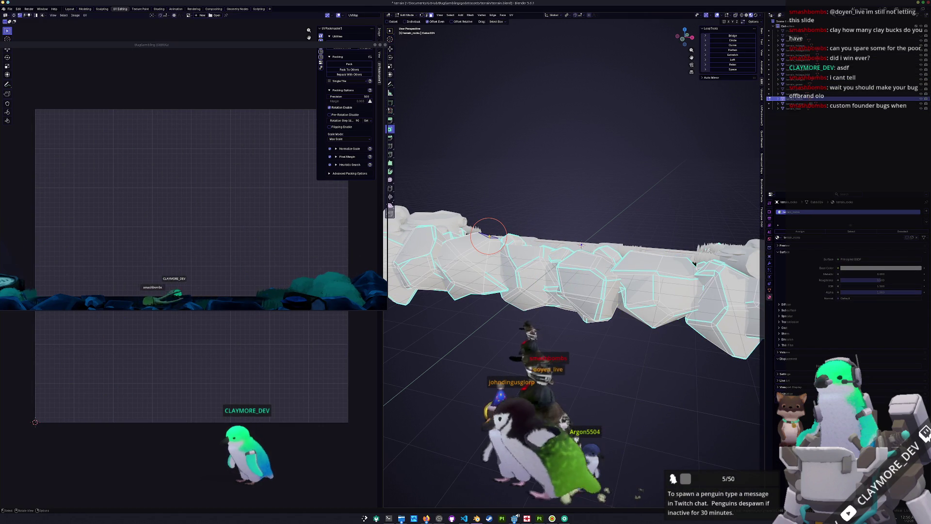
key("l")
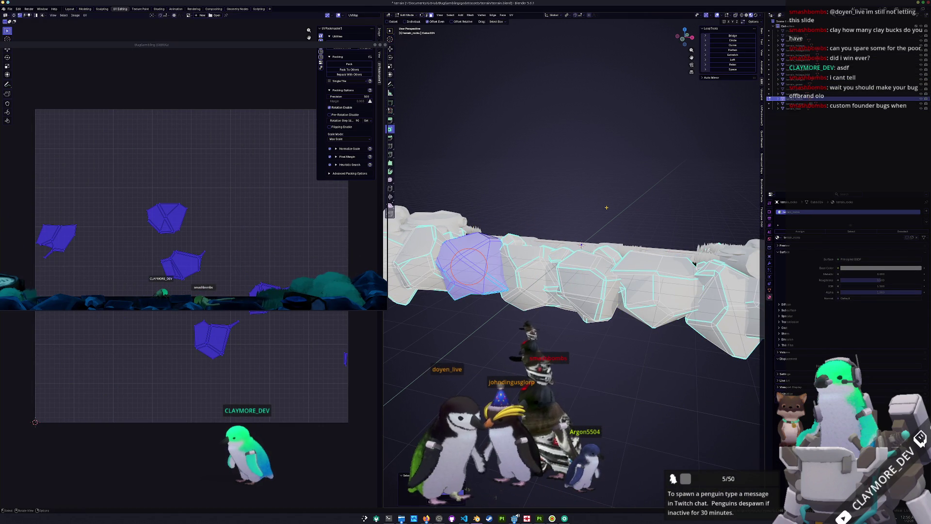
mouse_move(607, 208)
left_mouse_down()
mouse_move(540, 248)
mouse_move(562, 246)
mouse_move(553, 276)
left_mouse_up()
key("Tab")
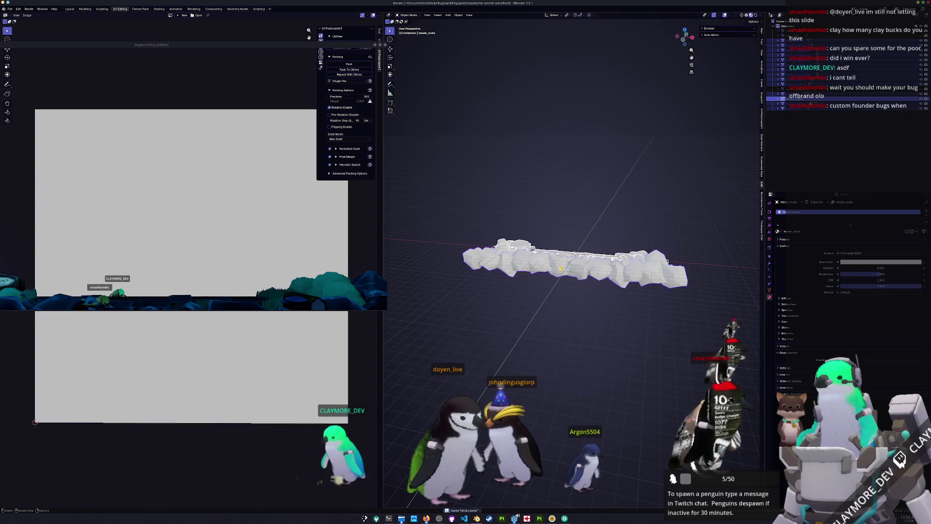
Save the terrain .blend file and apply the rock object's transforms.
key("ctrl+s")
key("ctrl+a")
left_click(553, 304)
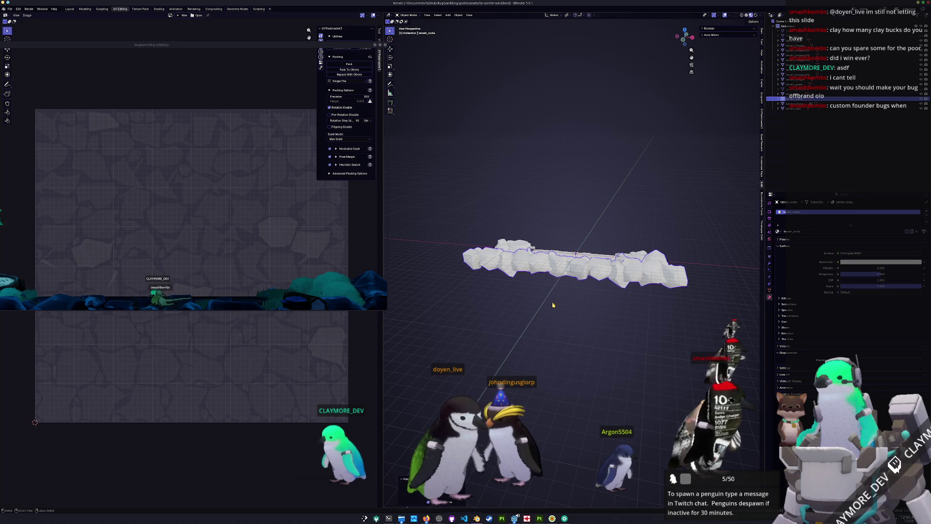
Export the terrain mesh as an FBX file via File > Export.
left_click(10, 9)
mouse_move(29, 39)
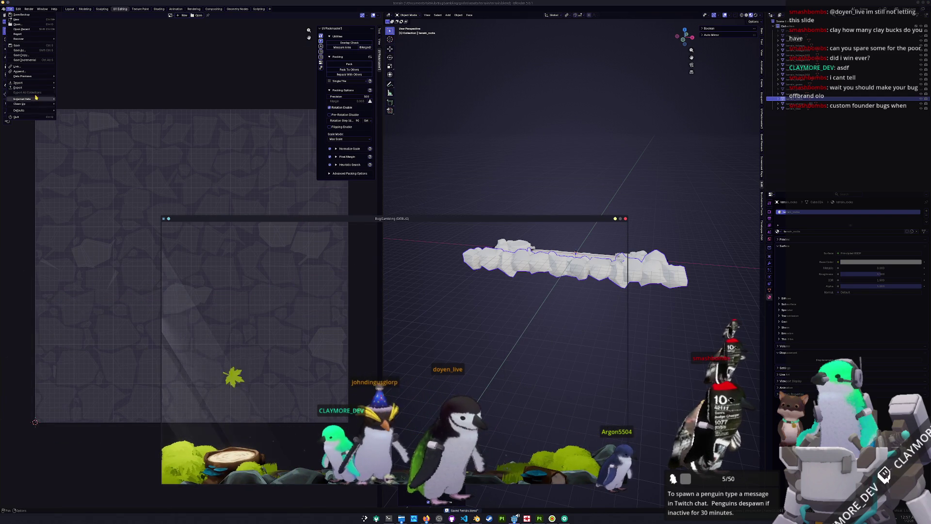
mouse_move(39, 87)
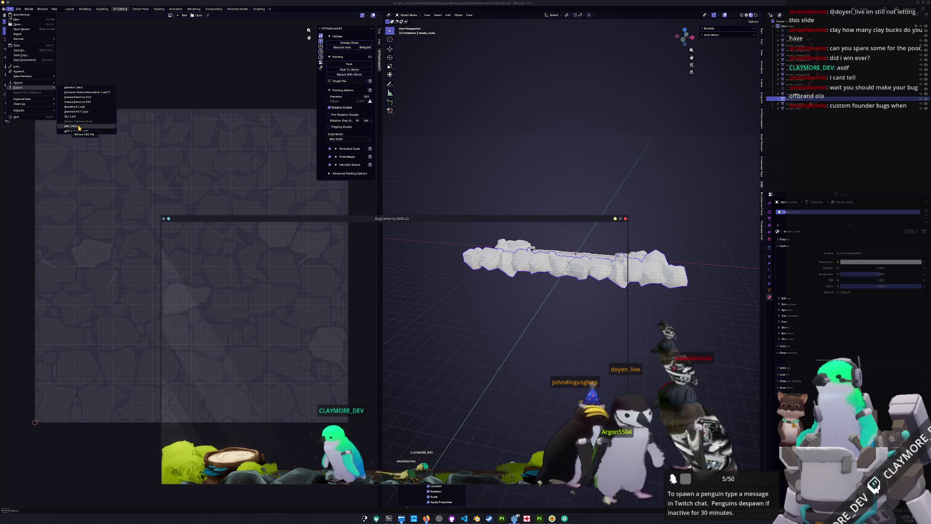
left_click(71, 126)
left_click_drag(239, 217, 134, 216)
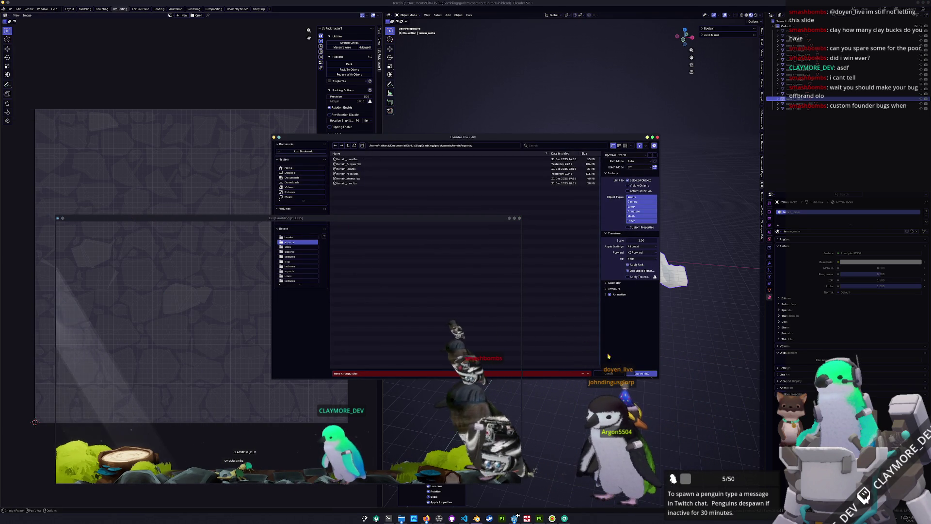
left_click(639, 374)
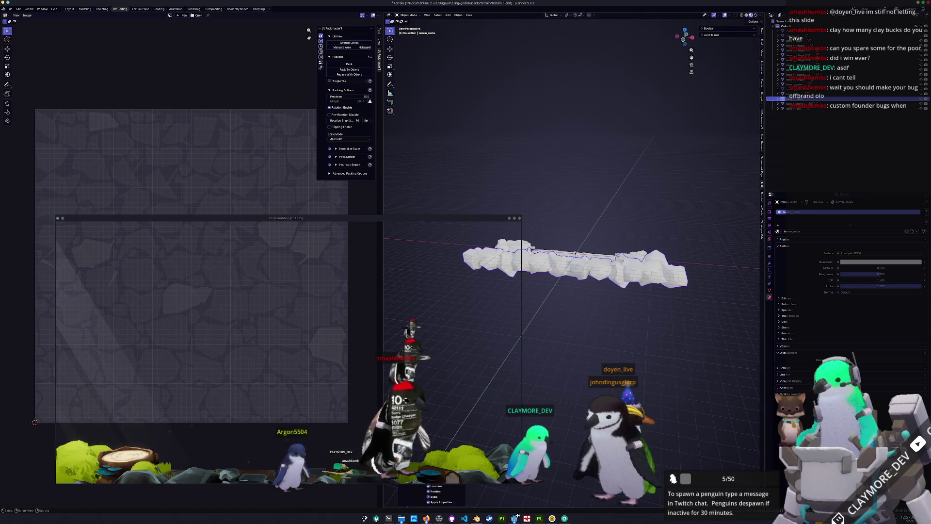
key("alt+Tab")
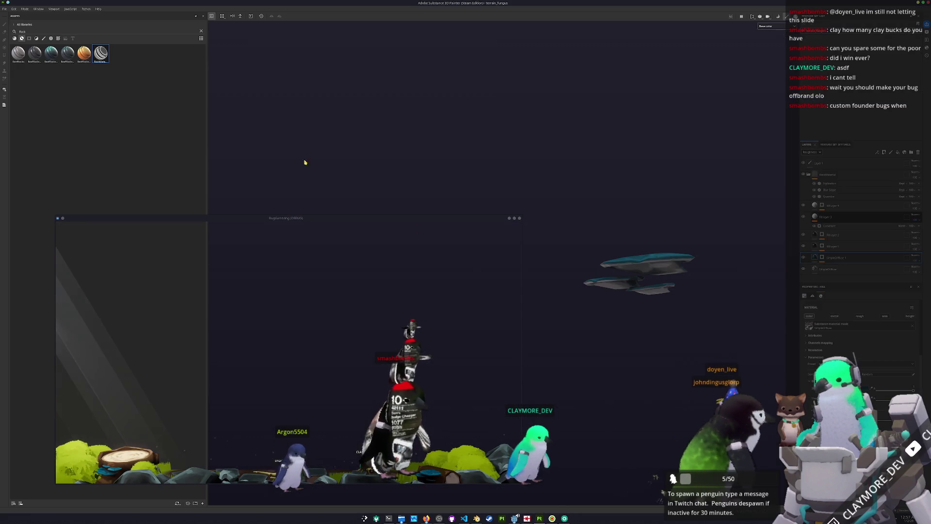
Open terrain_rocks from Recent Files, saving the fungus project when prompted.
left_click(4, 8)
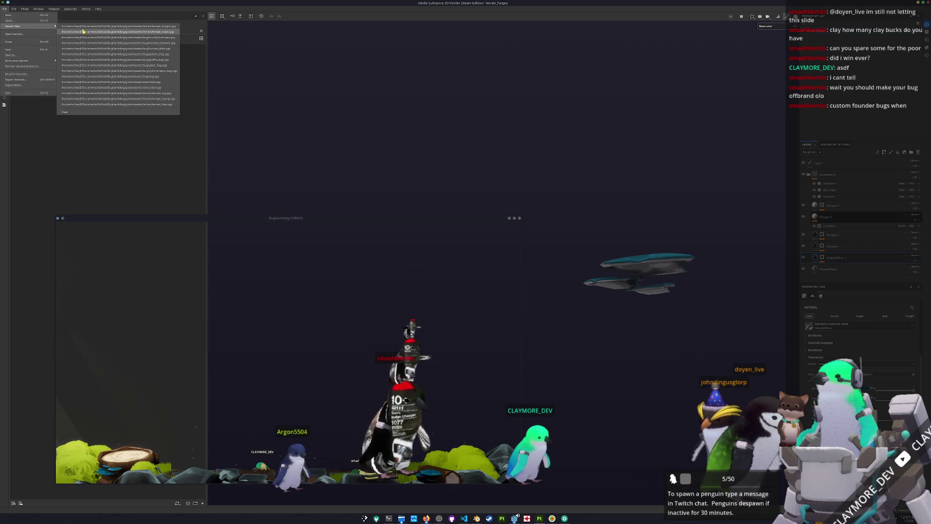
left_click(85, 31)
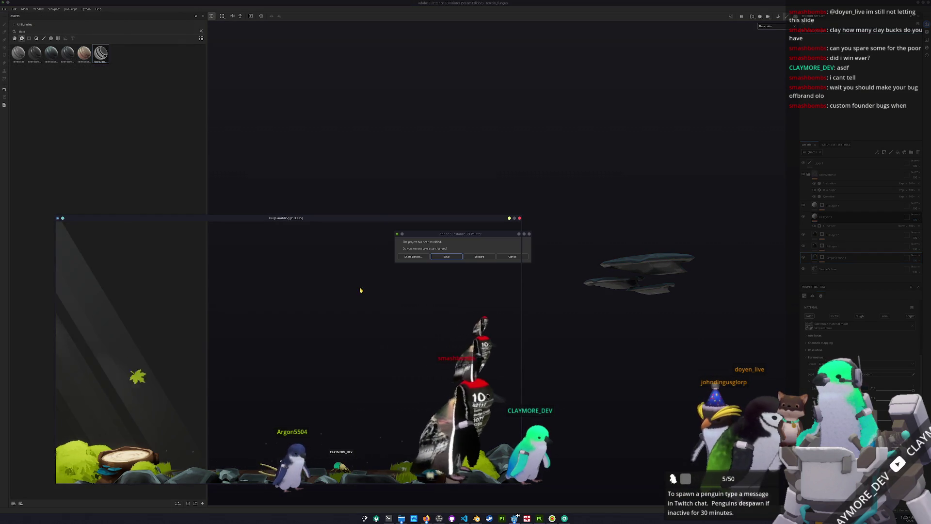
mouse_move(466, 220)
left_mouse_down()
mouse_move(316, 216)
mouse_move(298, 225)
left_mouse_up()
left_click(443, 256)
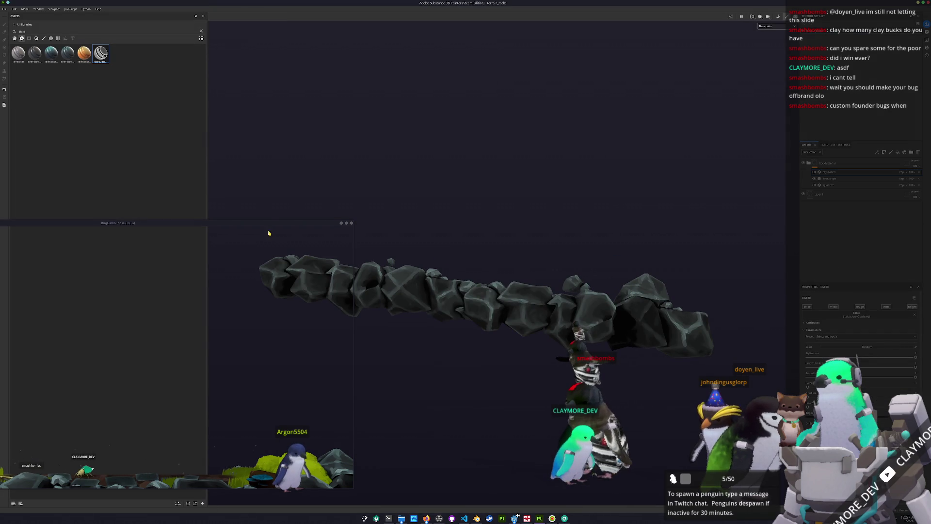
left_click_drag(271, 224, 183, 249)
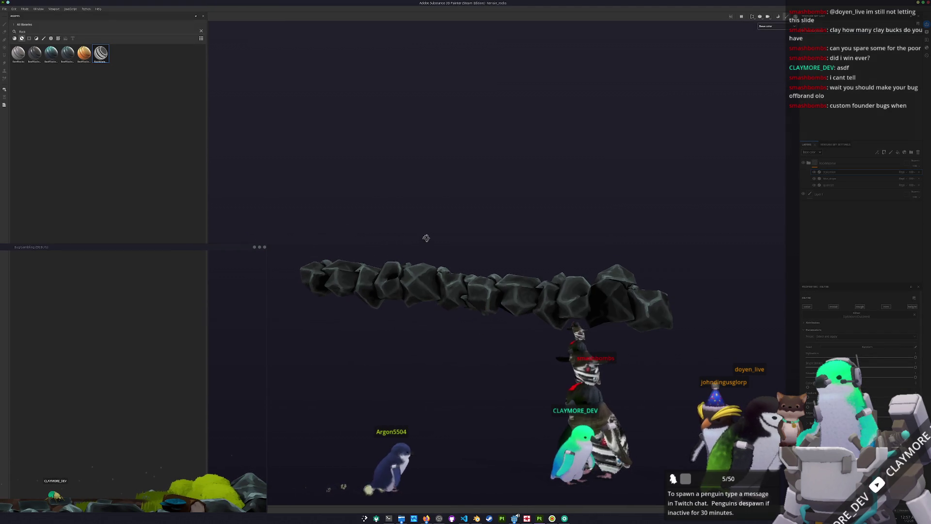
key("alt+Tab")
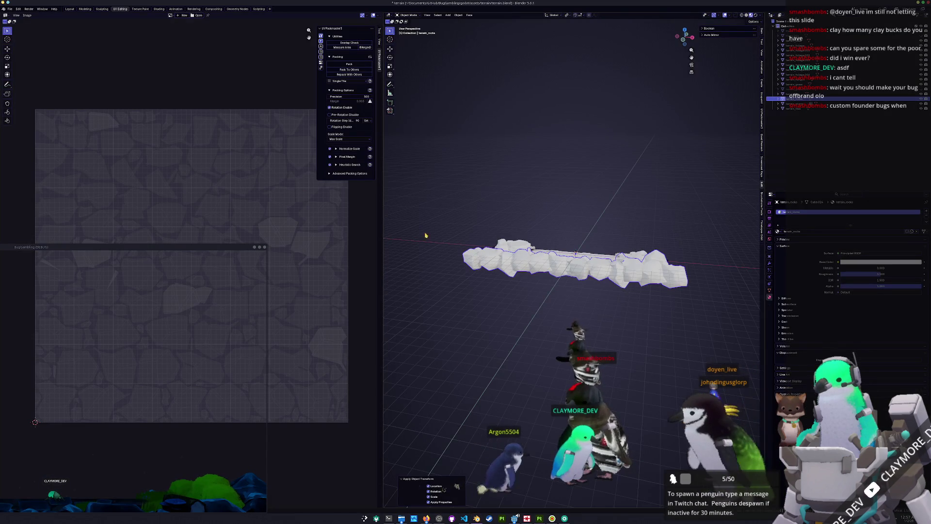
Export the rock mesh as FBX over terrain_rocks.fbx, then move to Substance 3D Painter.
left_click(11, 10)
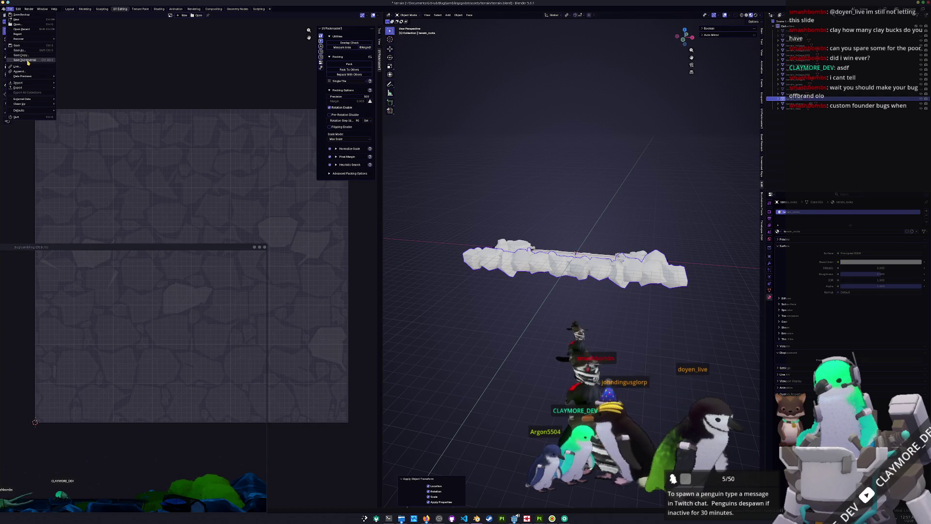
mouse_move(27, 88)
left_click(80, 128)
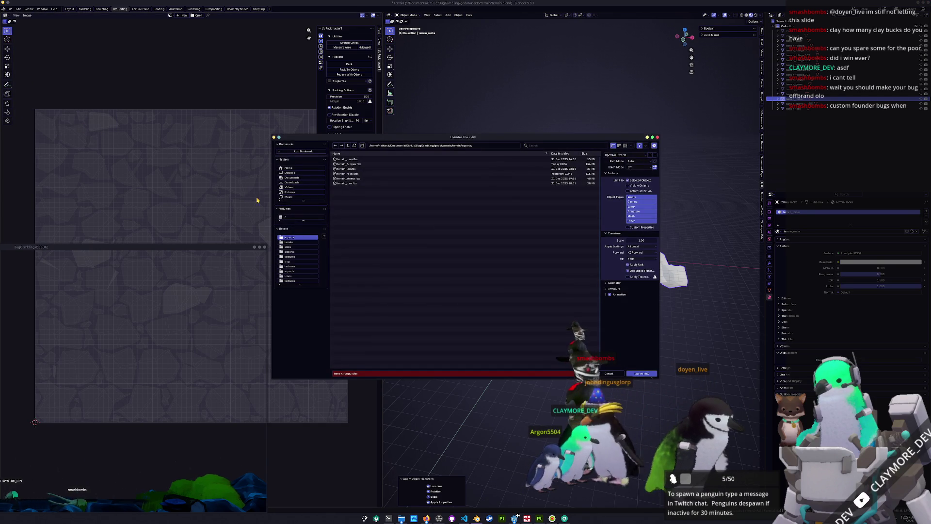
left_click(368, 174)
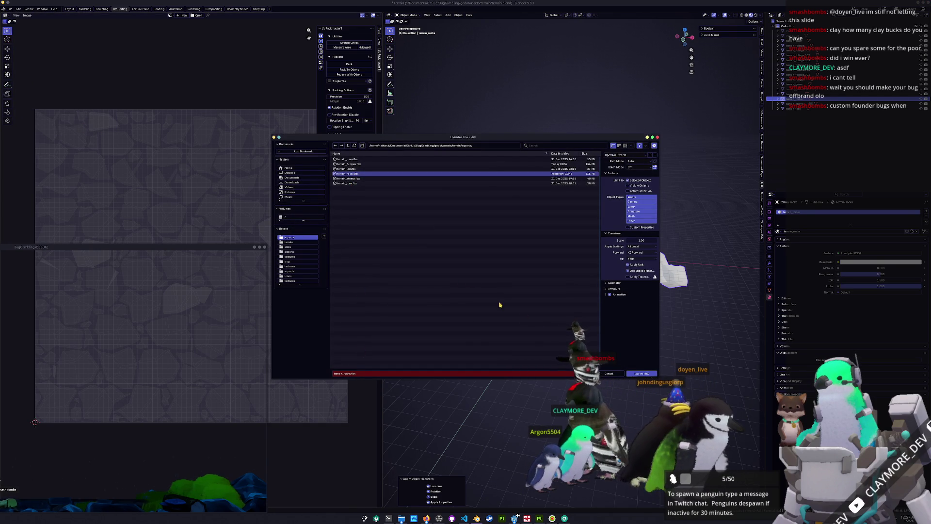
left_click(635, 373)
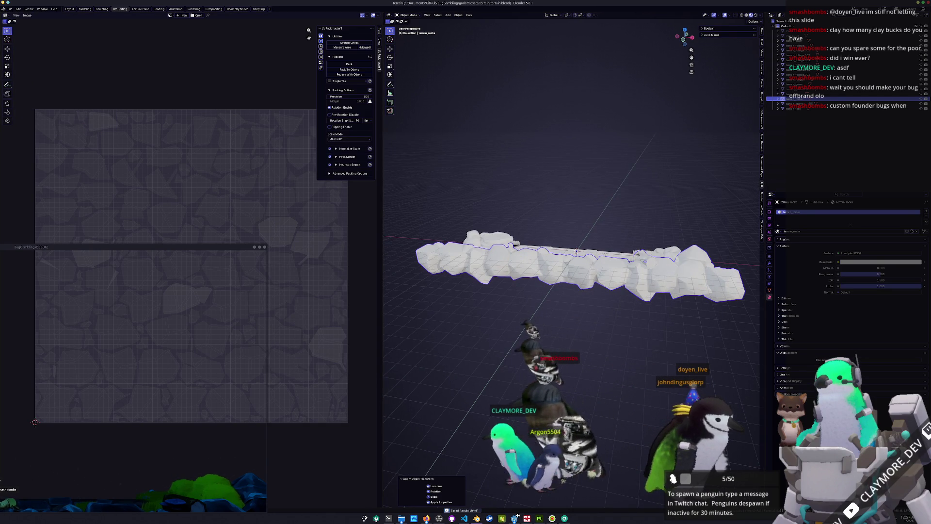
key("alt+Tab")
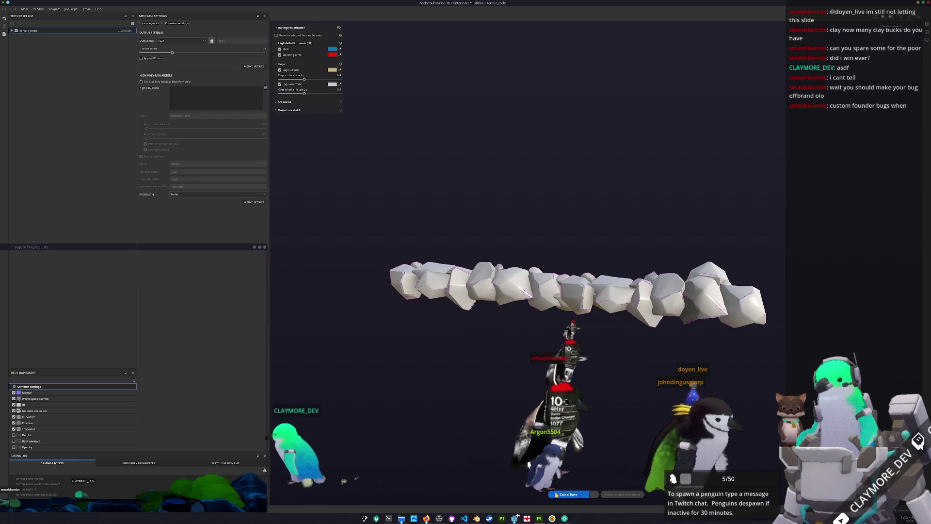
Leave bake mode and export the terrain rock textures with the current export settings.
left_click(612, 495)
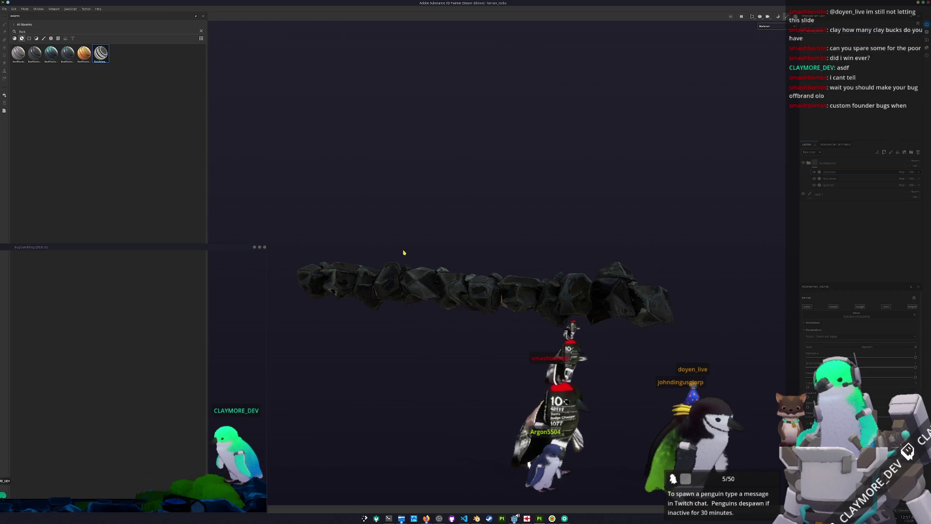
scroll(484, 195, "up", 2)
key("ctrl+shift+e")
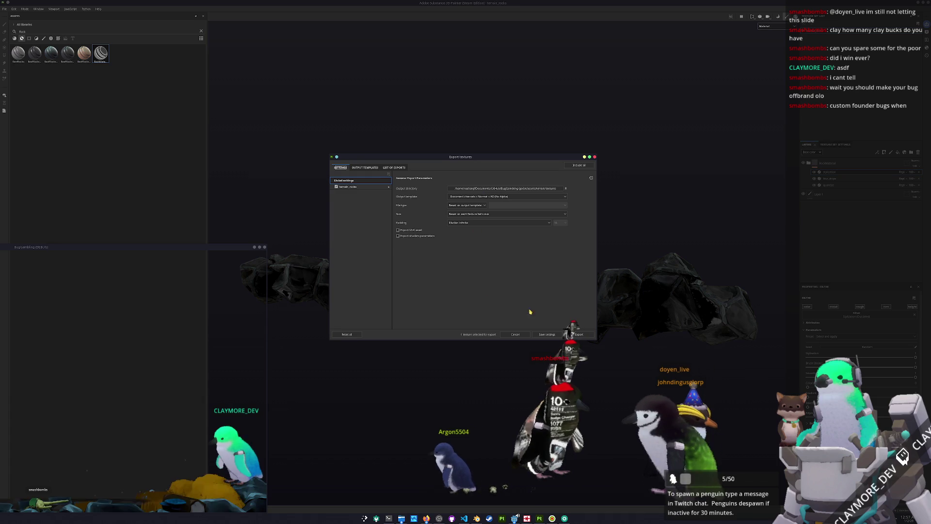
left_click(579, 334)
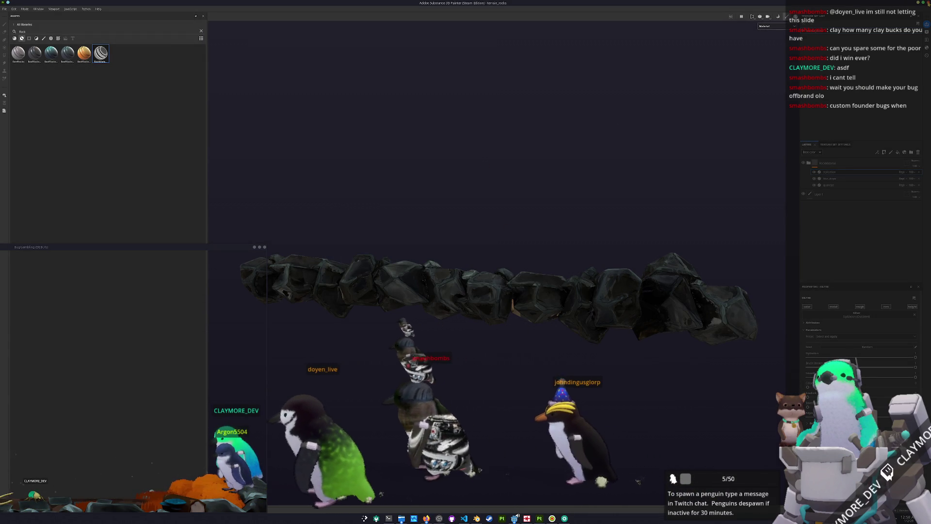
Relaunch Substance 3D Painter from the taskbar and dismiss its start screen.
key("alt+Tab")
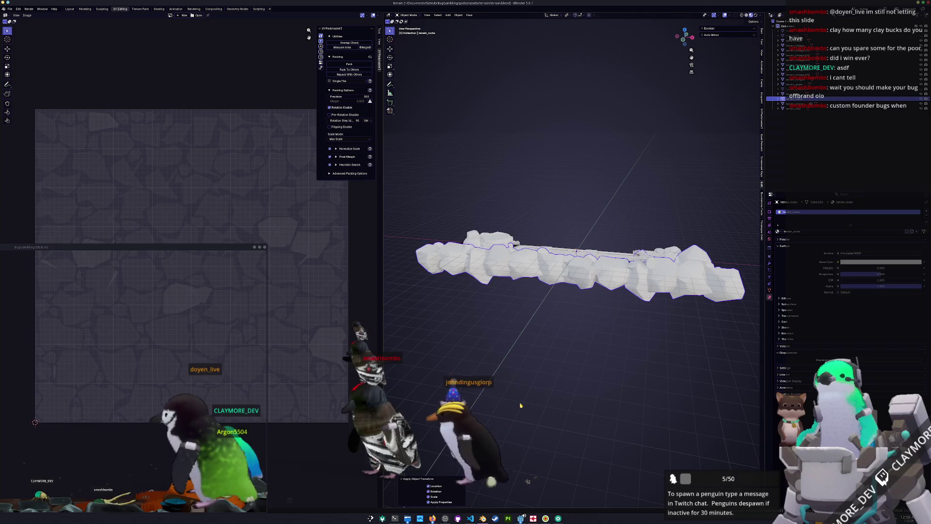
scroll(672, 262, "up", 3)
scroll(672, 262, "down", 2)
left_click(511, 518)
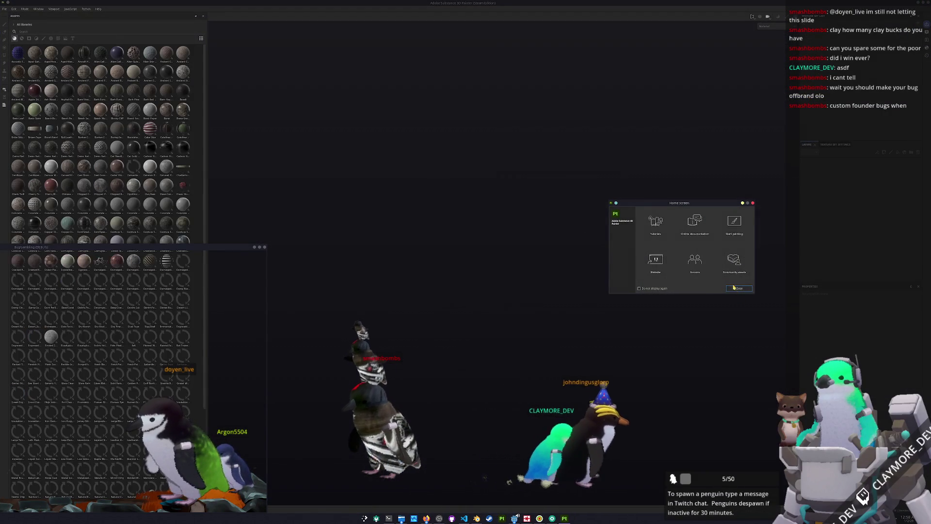
left_click(738, 288)
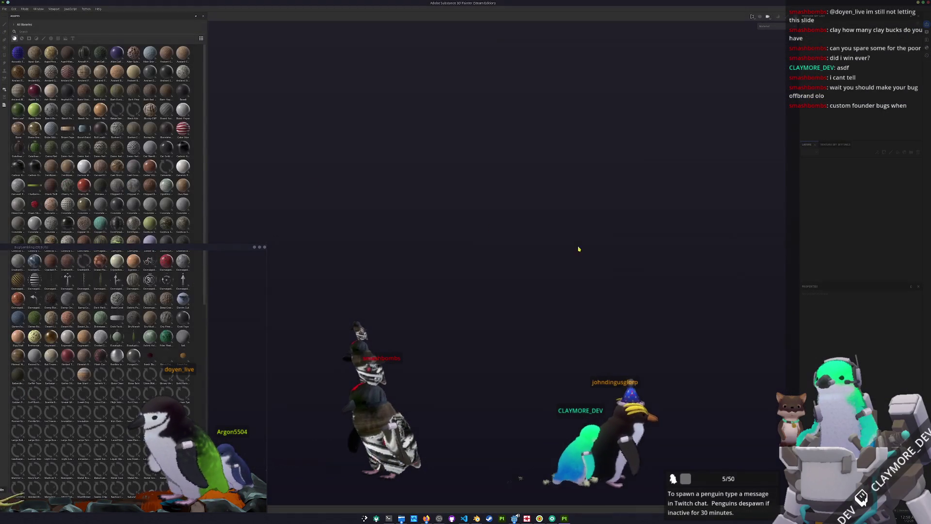
Reopen the terrain_fungus project from recent files and select the SimpleDiffuse 2 fill layer.
left_click(4, 9)
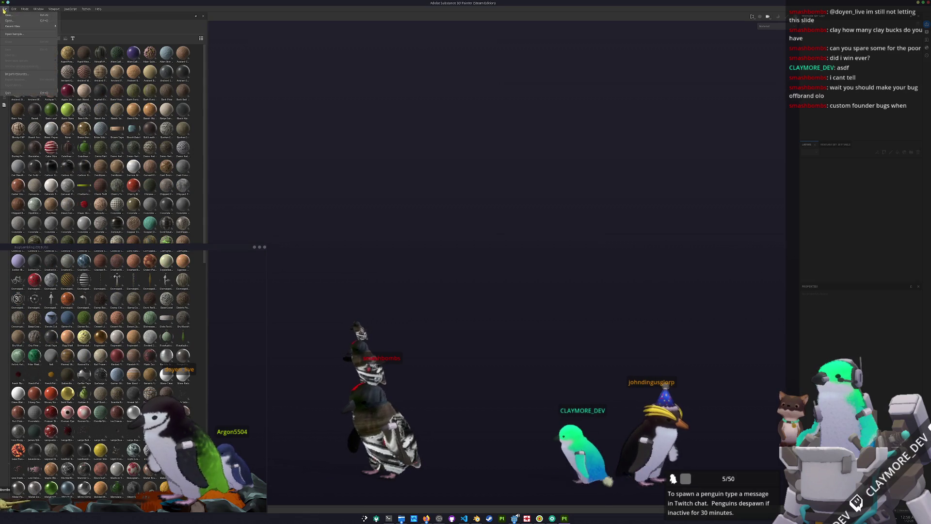
mouse_move(9, 26)
left_click(126, 28)
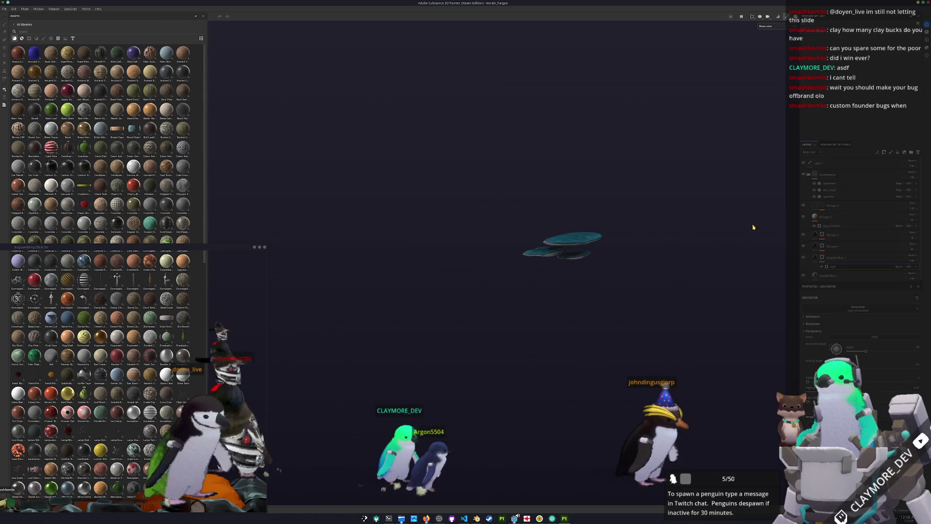
left_click(832, 267)
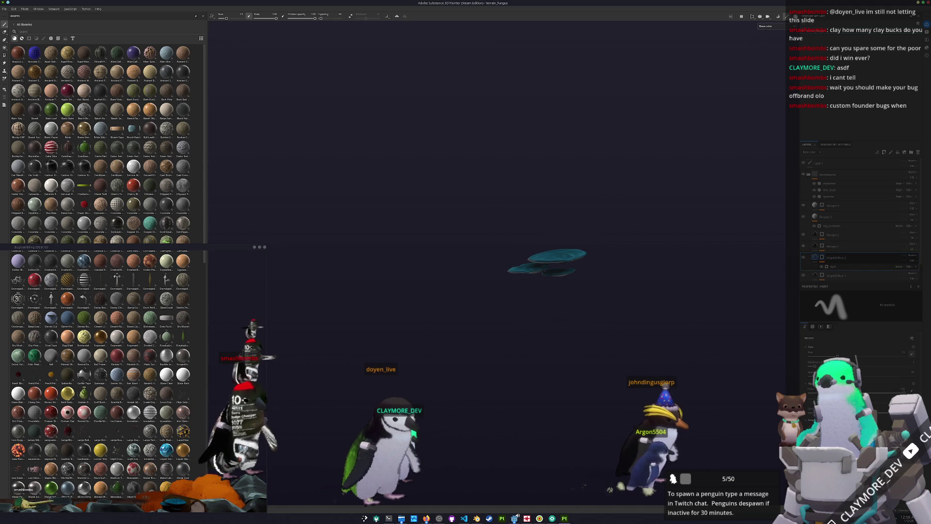
left_click(835, 257)
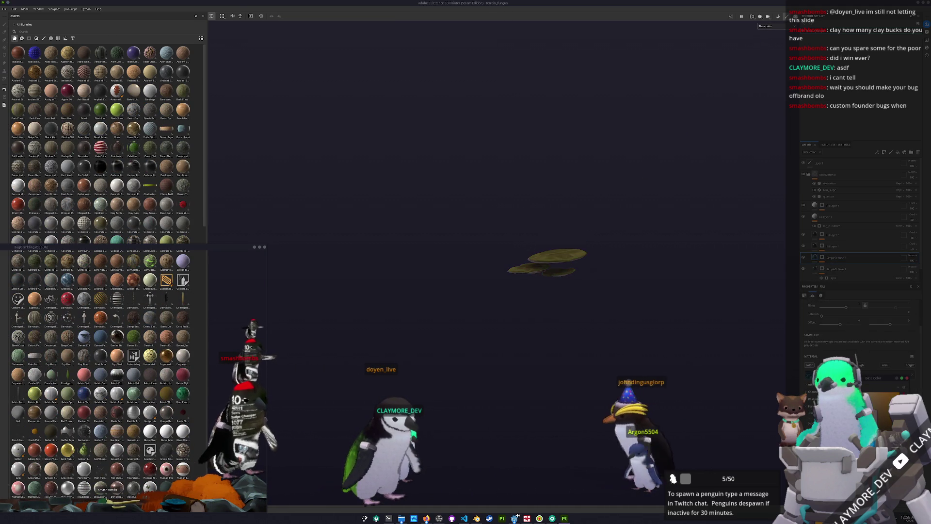
Toggle SimpleDiffuse 2's visibility to compare, then duplicate the SimpleDiffuse layer.
right_click(823, 257)
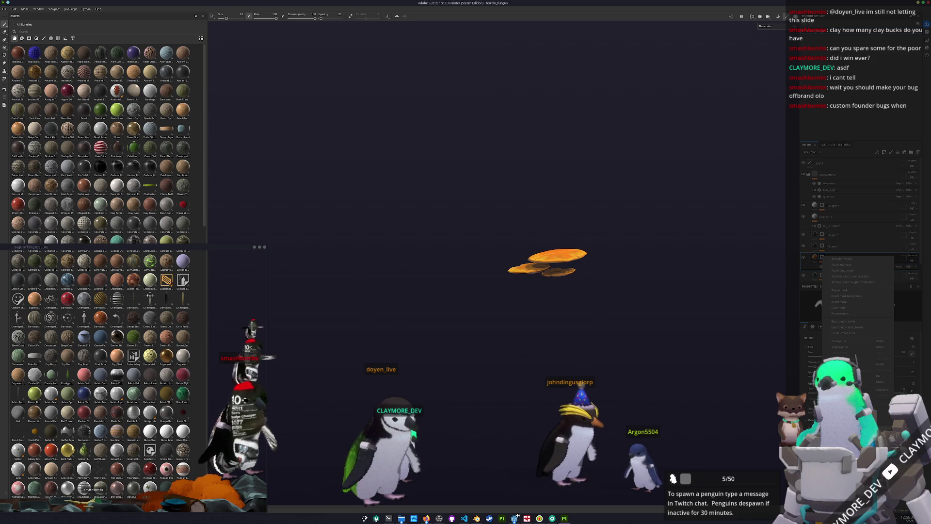
key("Escape")
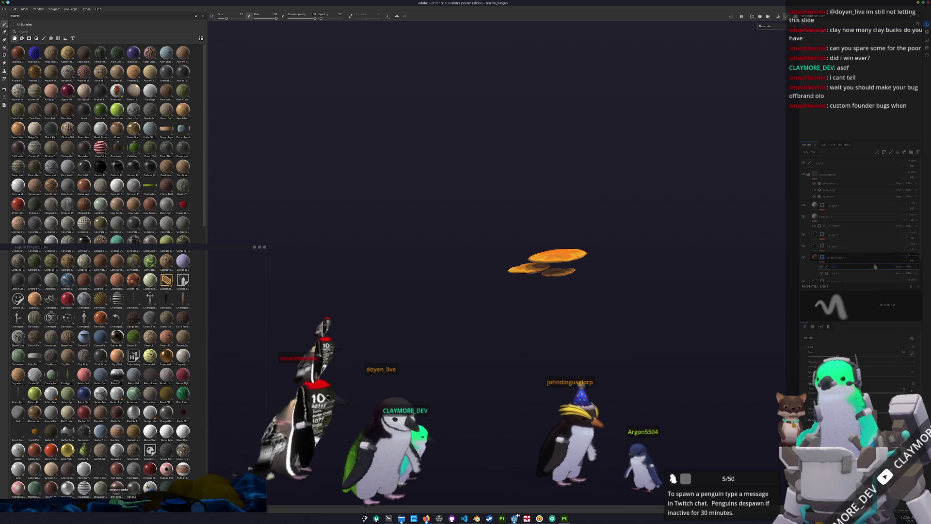
left_click(803, 258)
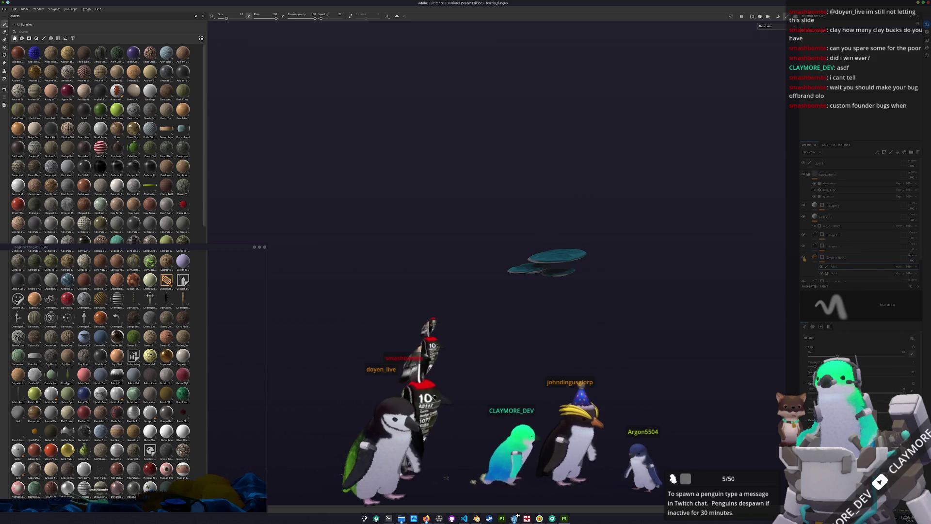
left_click(804, 258)
scroll(815, 257, "down", 1)
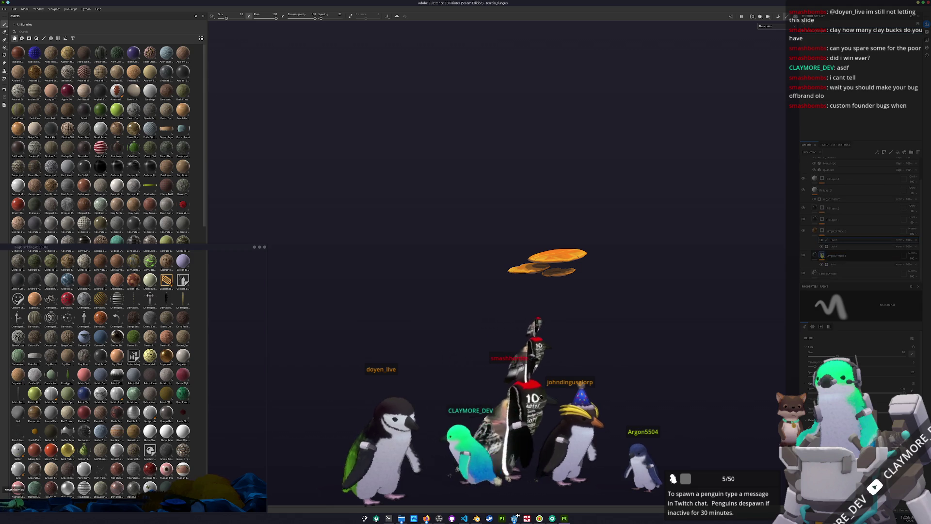
right_click(822, 255)
left_click(838, 350)
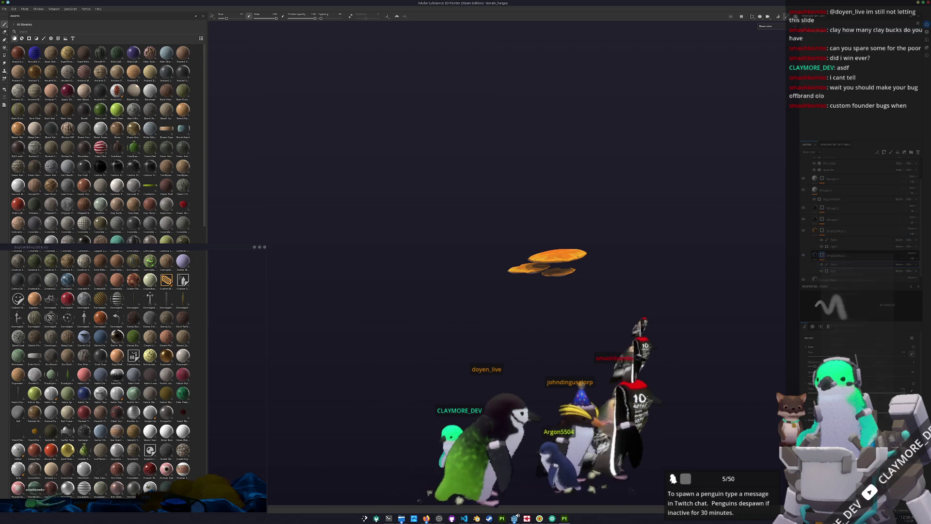
Set the upper Paint sublayer's blend mode to Multiply.
left_click(899, 266)
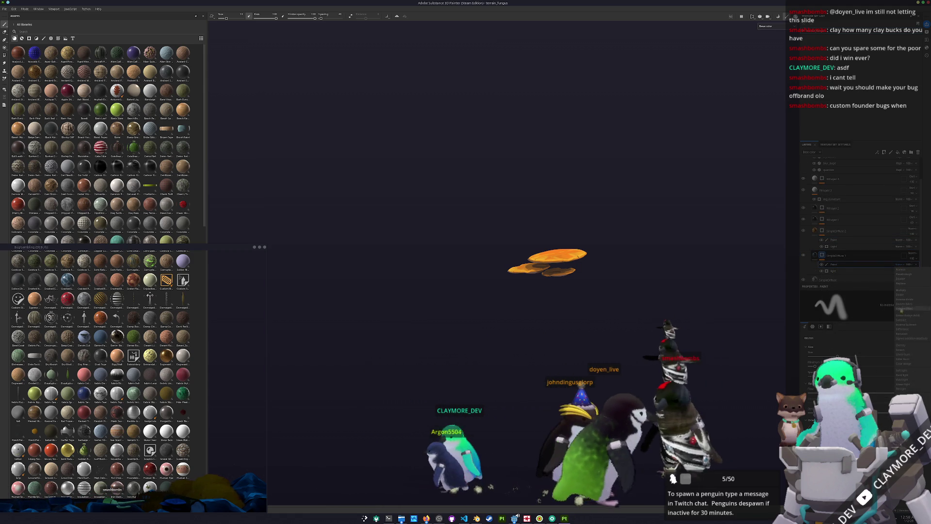
left_click(905, 287)
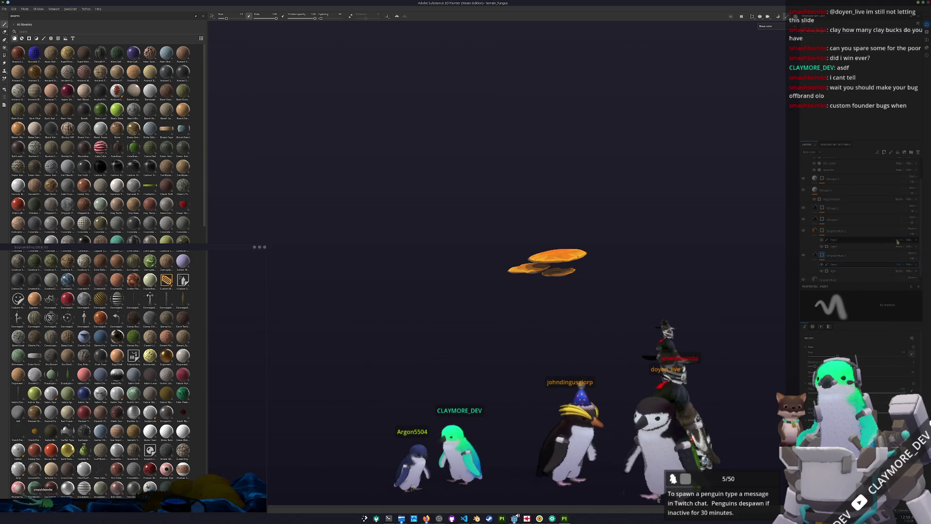
left_click(900, 240)
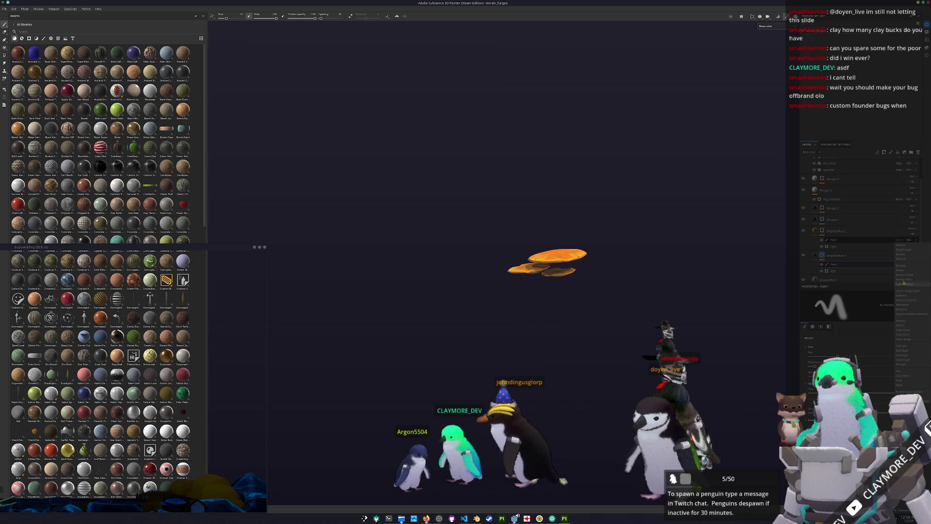
left_click(905, 267)
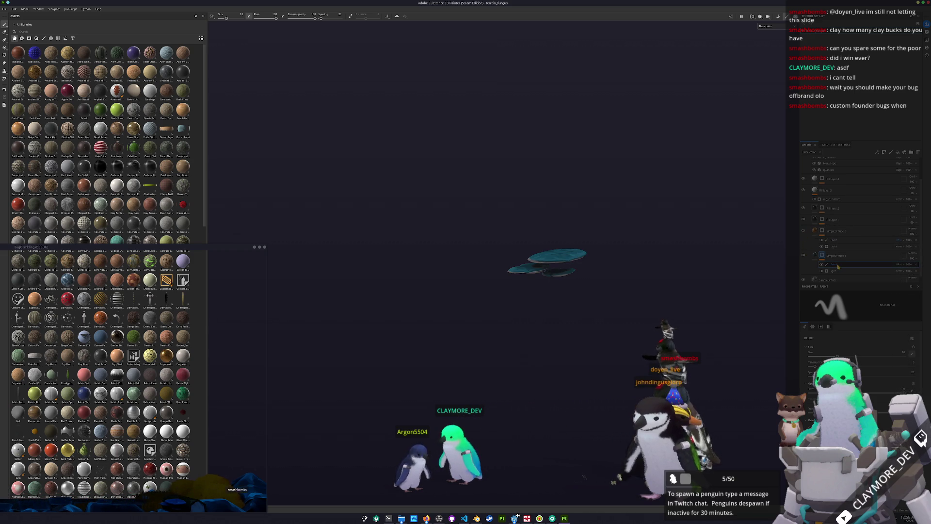
Switch to the Polygon Fill tool and orbit, zoom and pan around the mushroom model.
mouse_move(656, 290)
left_mouse_down()
mouse_move(660, 306)
mouse_move(650, 295)
left_mouse_up()
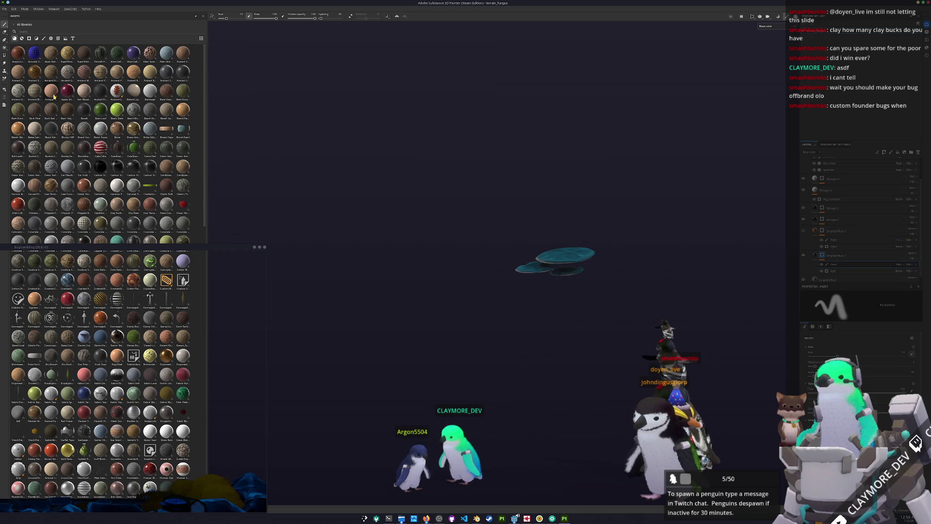
left_click(4, 56)
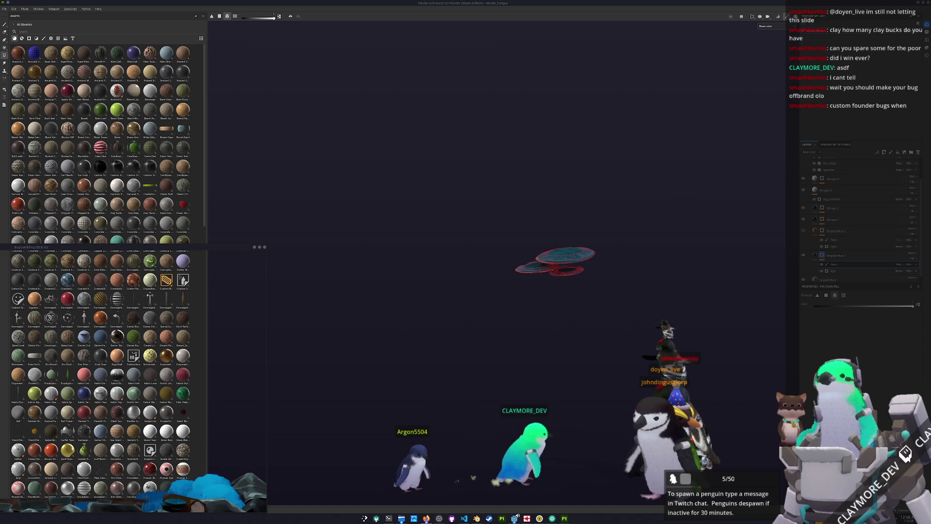
mouse_move(663, 261)
left_mouse_down()
mouse_move(645, 263)
mouse_move(671, 228)
mouse_move(560, 283)
left_mouse_up()
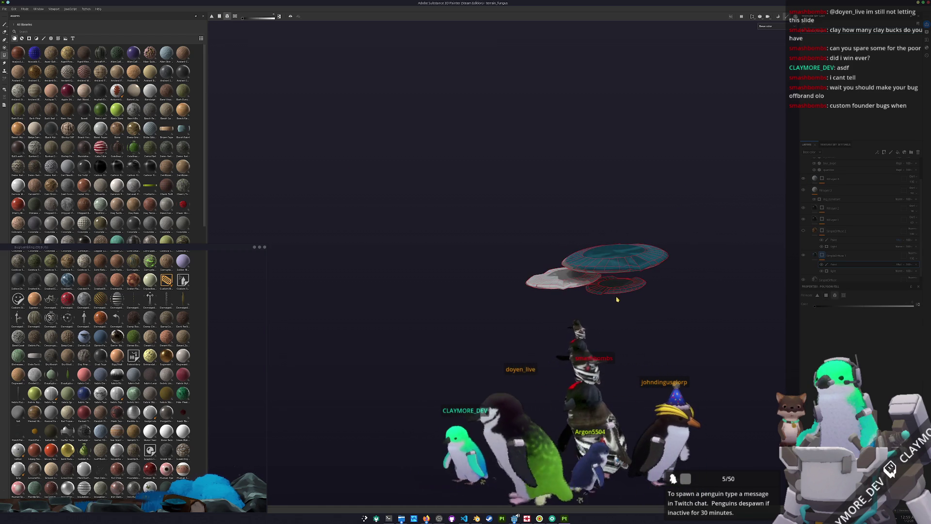
scroll(569, 293, "down", 4)
left_click_drag(394, 287, 519, 326)
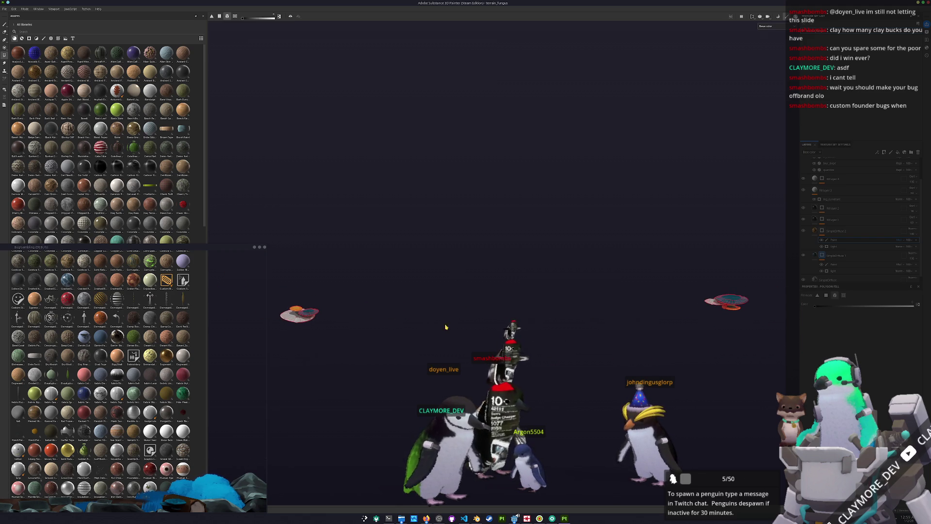
key("ctrl")
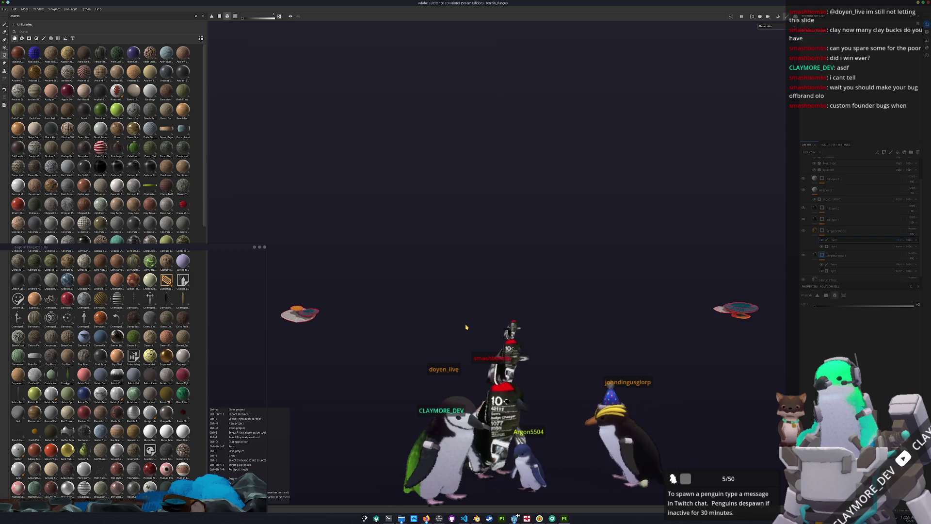
Export the fungus terrain textures with the current settings and move over to Godot.
key("ctrl+shift+e")
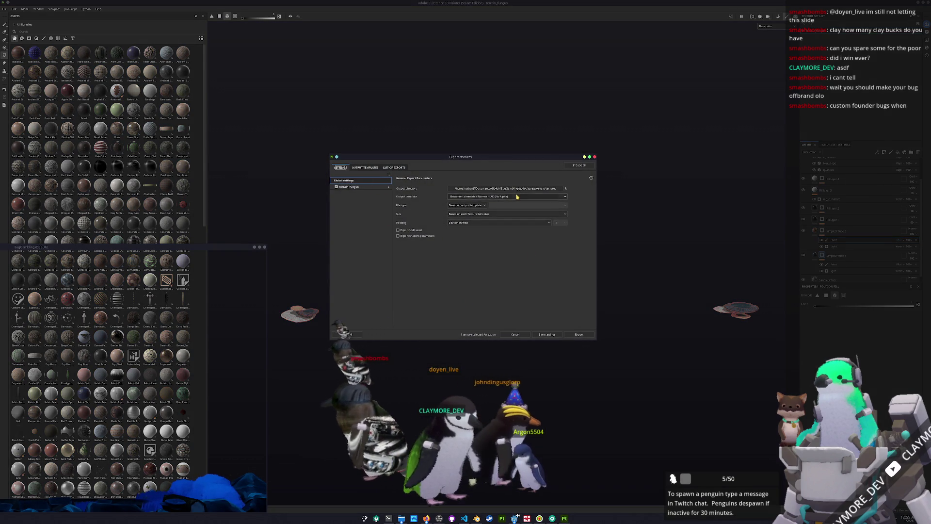
left_click(581, 335)
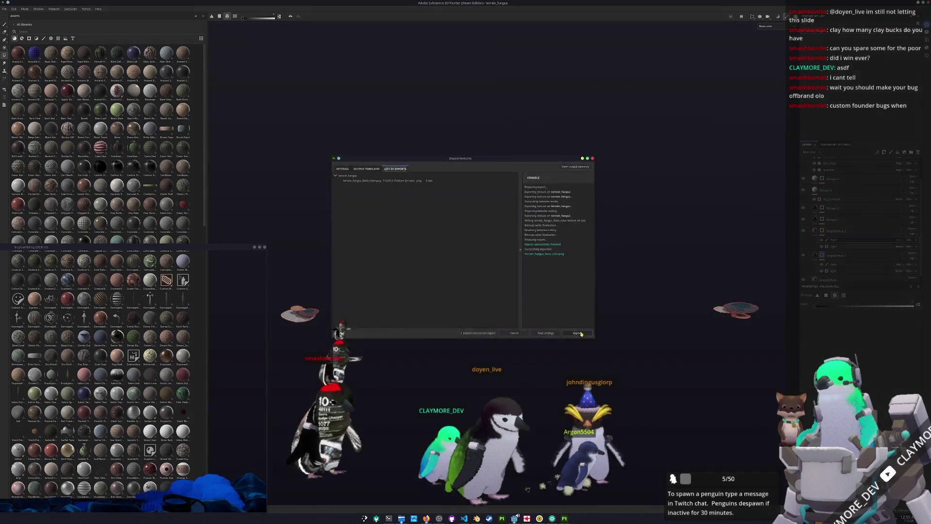
key("alt+Tab")
key("alt+Tab")
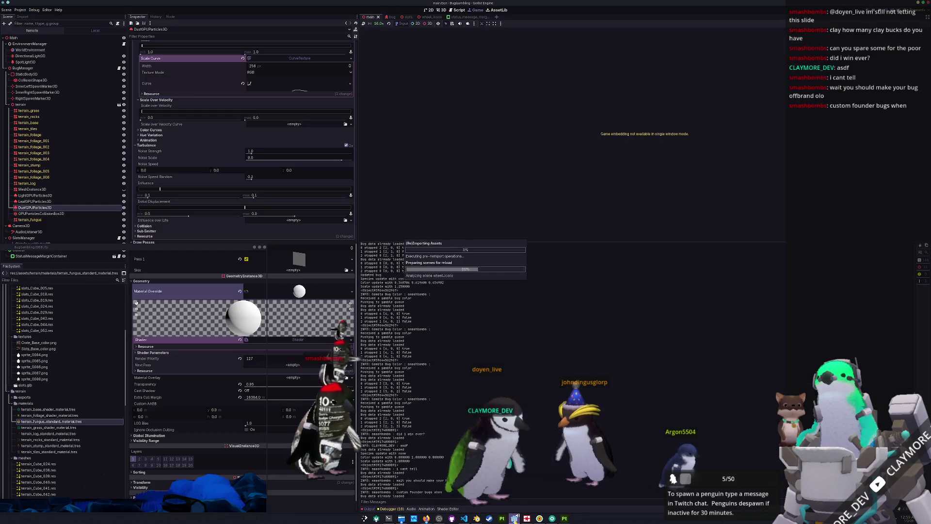
Zoom around the reimported textured terrain in Godot's 3D view, then return to Blender.
left_click(439, 10)
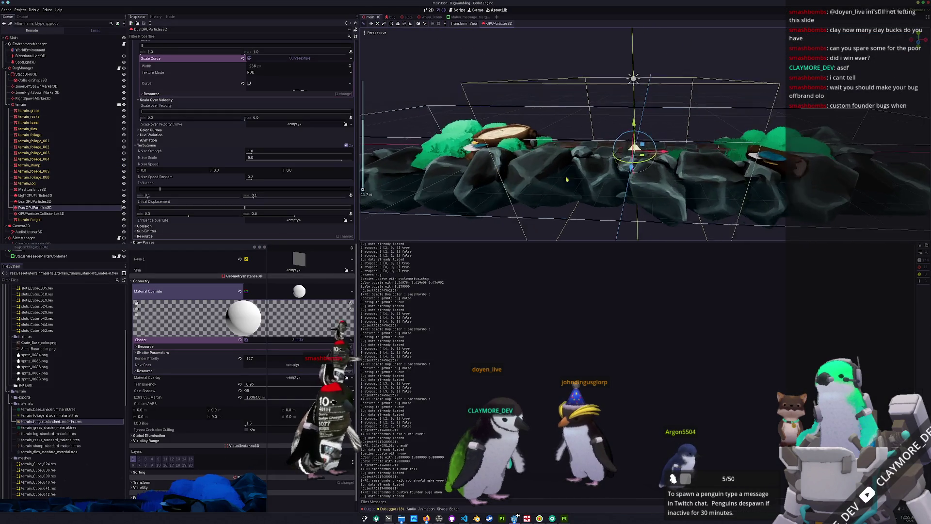
scroll(677, 177, "up", 5)
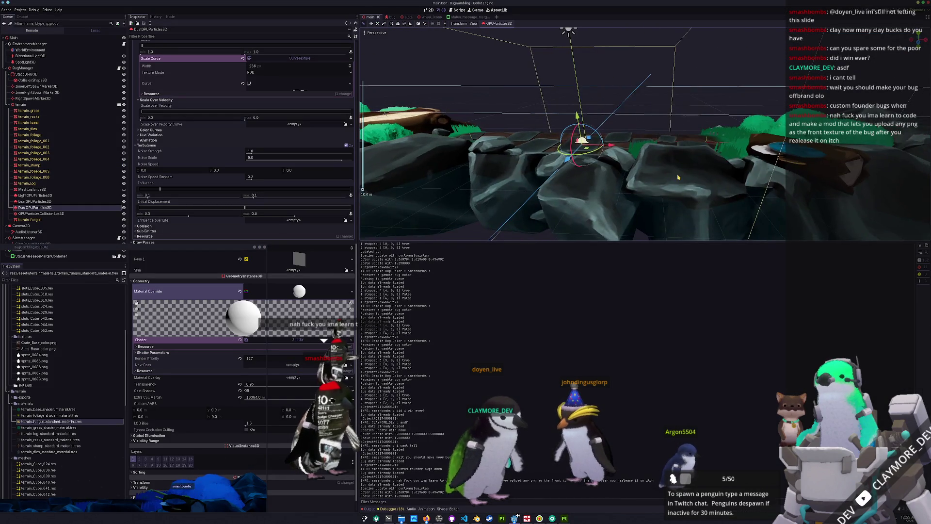
scroll(677, 178, "down", 5)
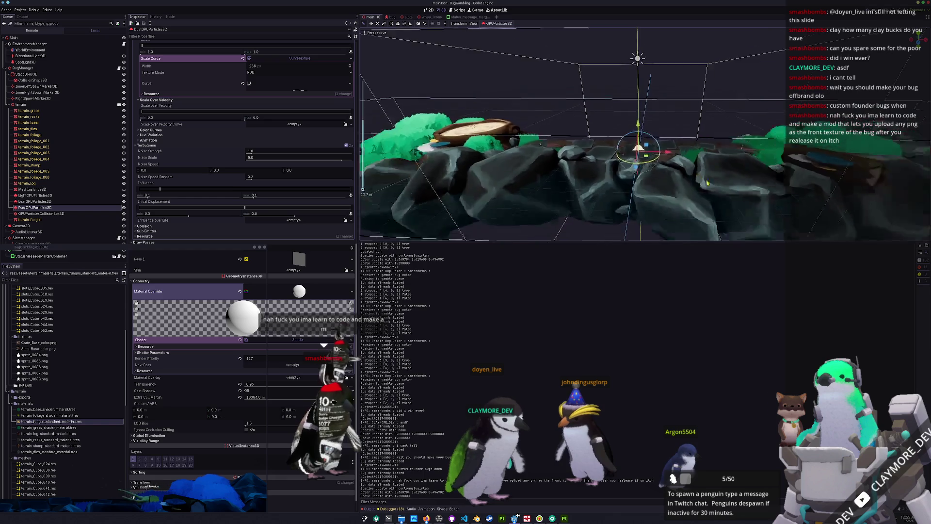
scroll(698, 173, "up", 2)
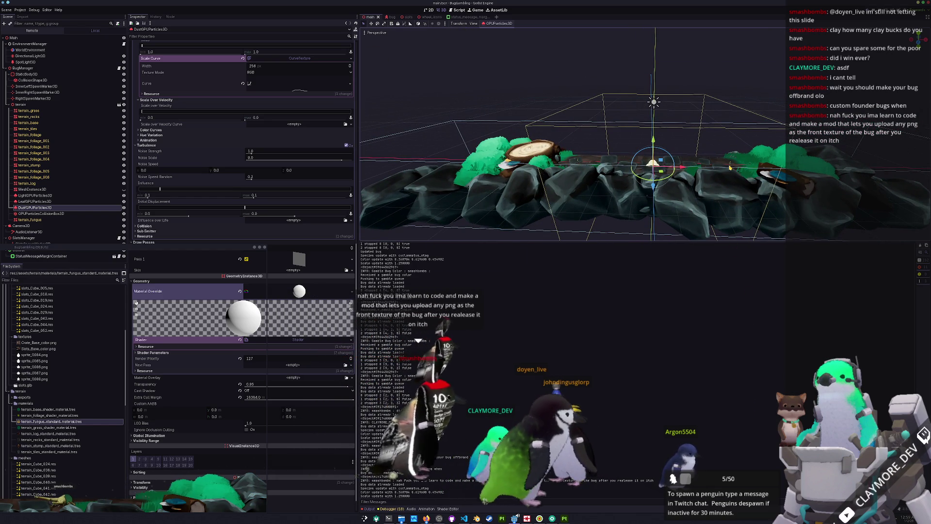
scroll(730, 167, "down", 2)
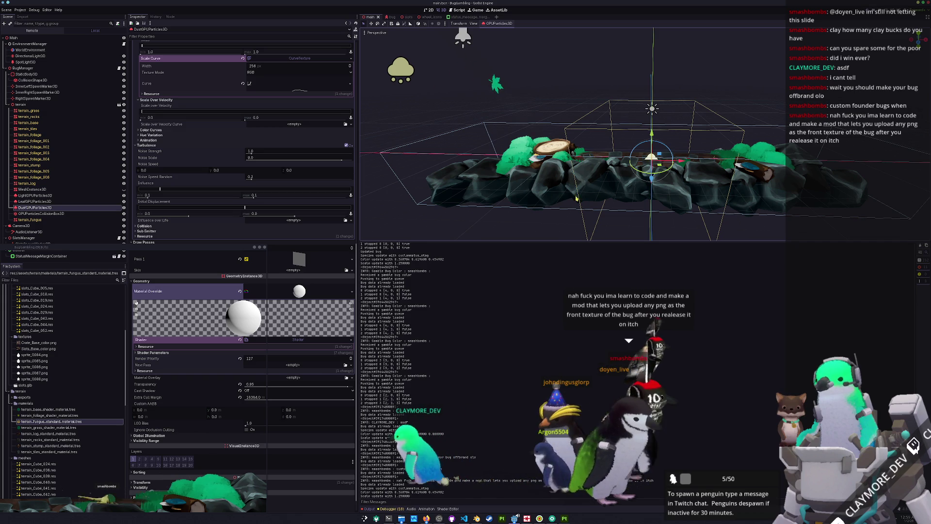
key("alt+Tab")
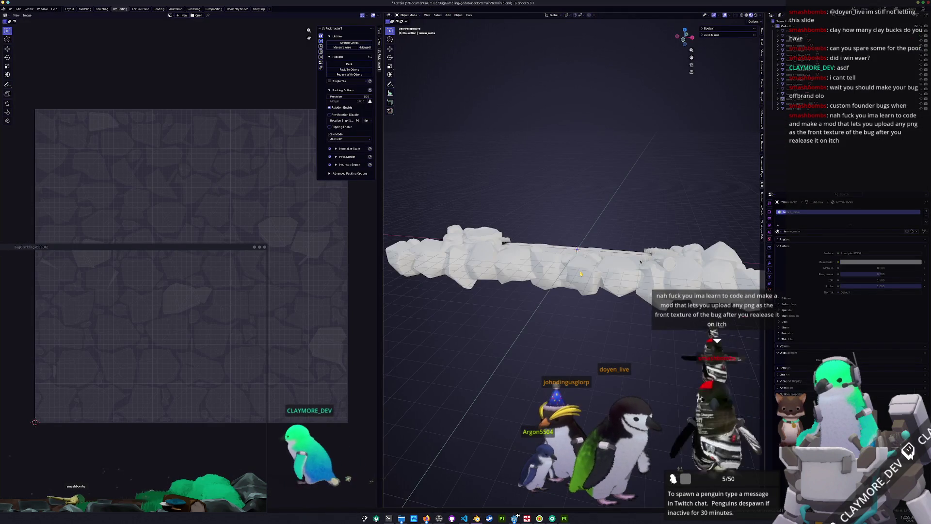
Box-select the terrain mesh in the Blender viewport.
left_click(578, 273)
scroll(578, 273, "down", 2)
left_click_drag(699, 374, 424, 151)
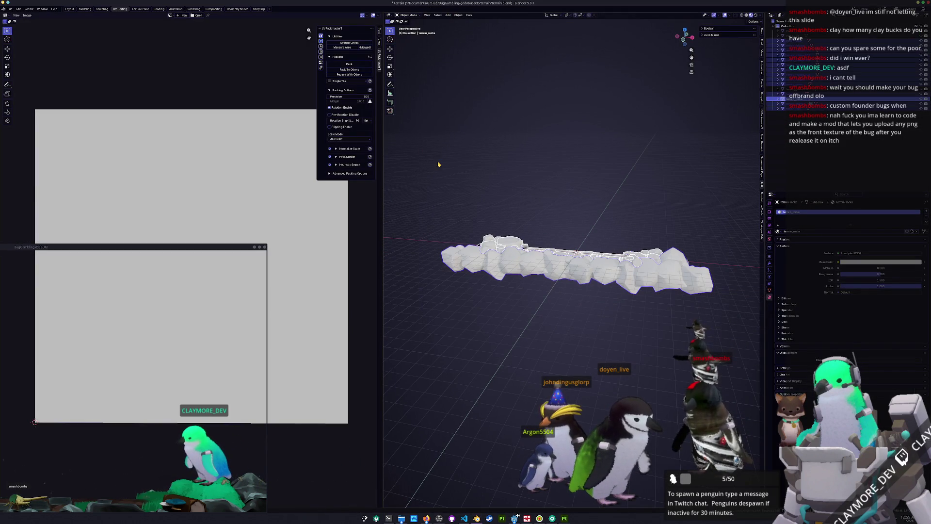
Export the terrain as glTF 2.0, save terrain.blend, and return to Godot.
left_click(12, 10)
mouse_move(28, 88)
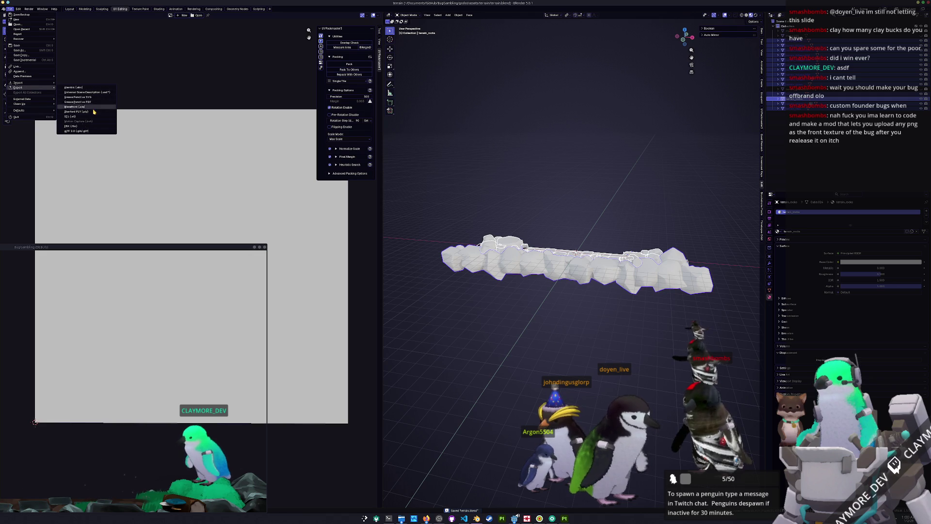
left_click(78, 131)
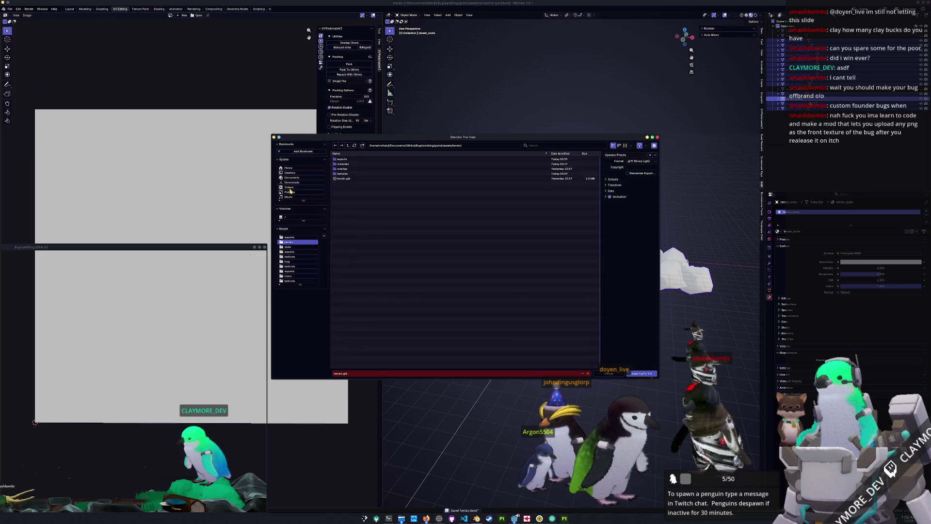
left_click(610, 179)
left_click(643, 374)
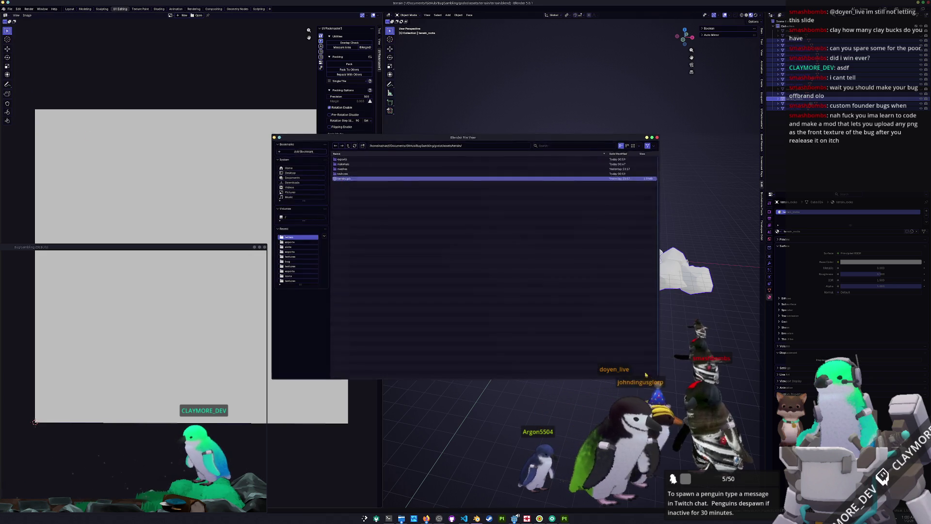
key("ctrl+s")
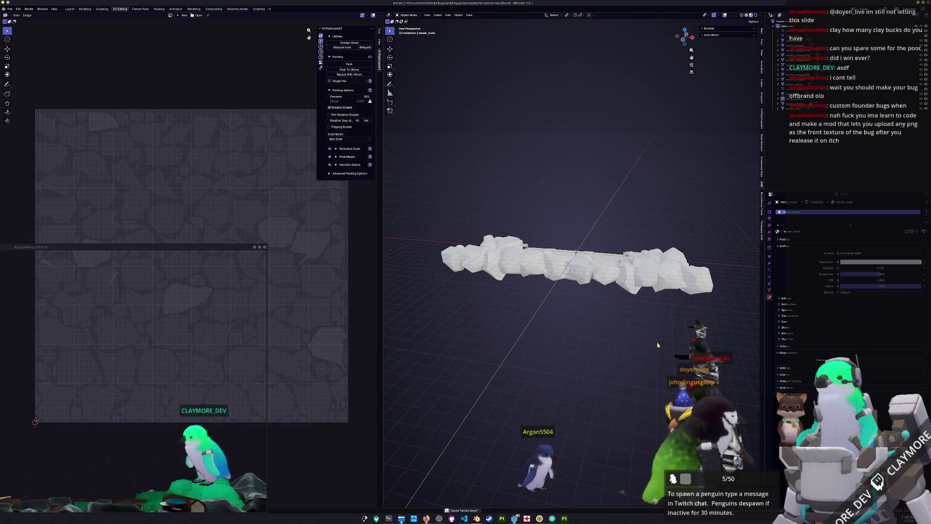
key("alt+Tab")
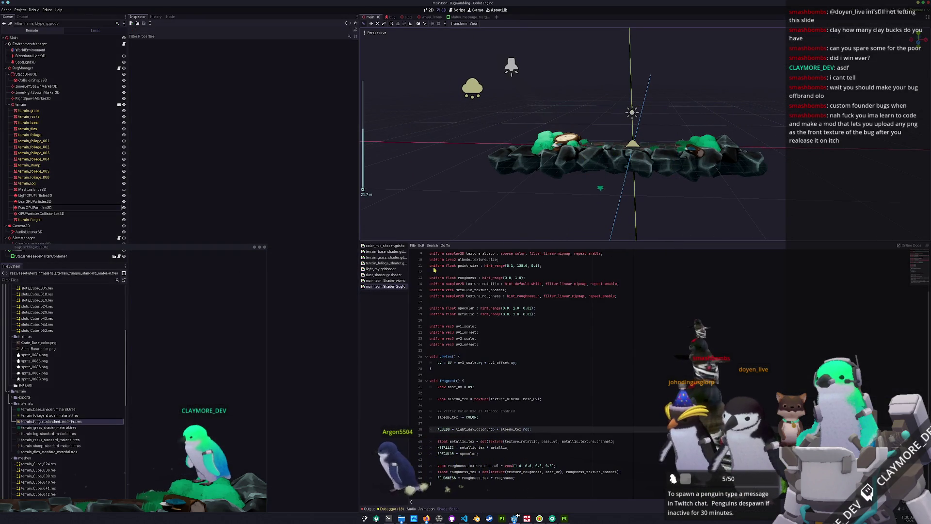
Run the BugGambling project with F5 to see the updated terrain in play.
key("F5")
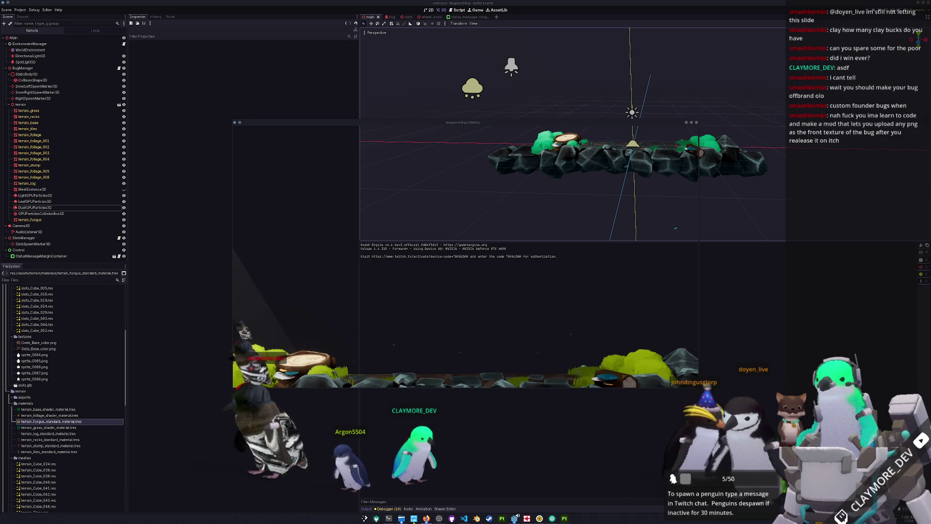
Bring VS Code forward and move the running game window to the lower left.
left_click(463, 519)
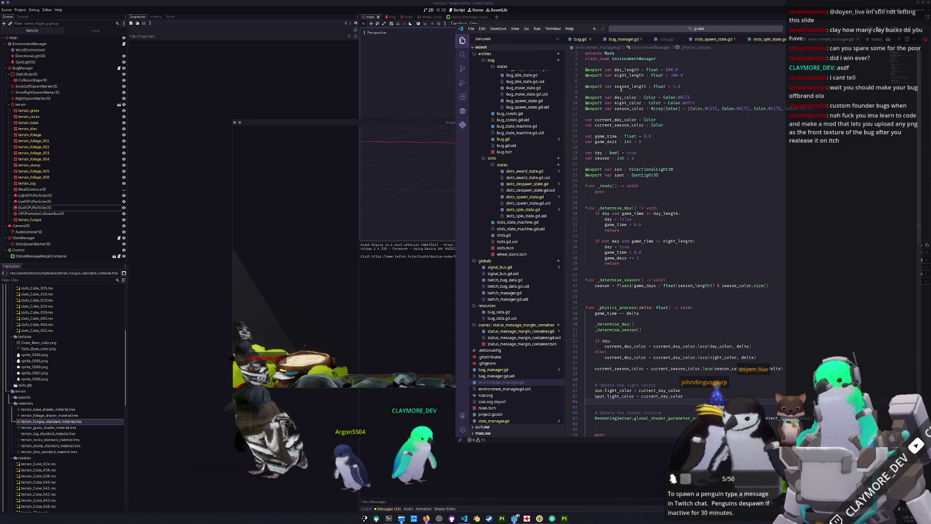
left_click(704, 97)
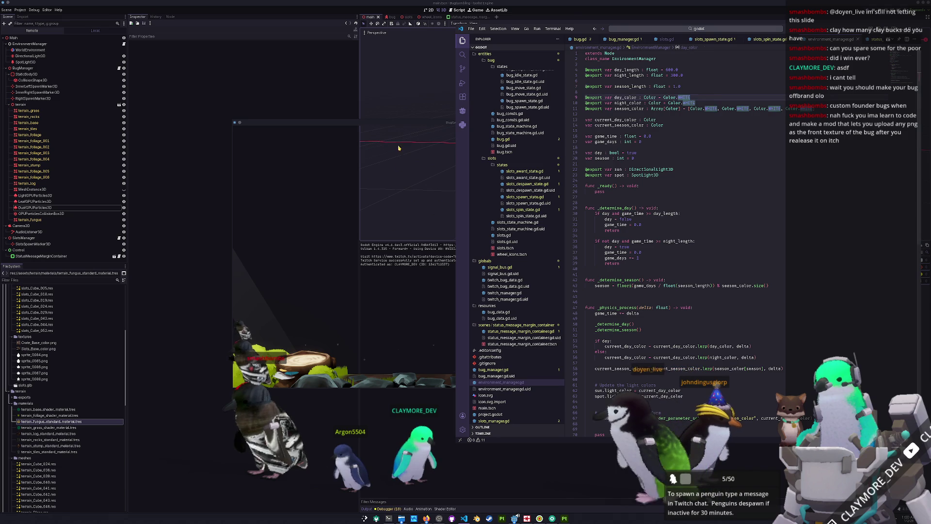
left_click_drag(427, 125, 243, 203)
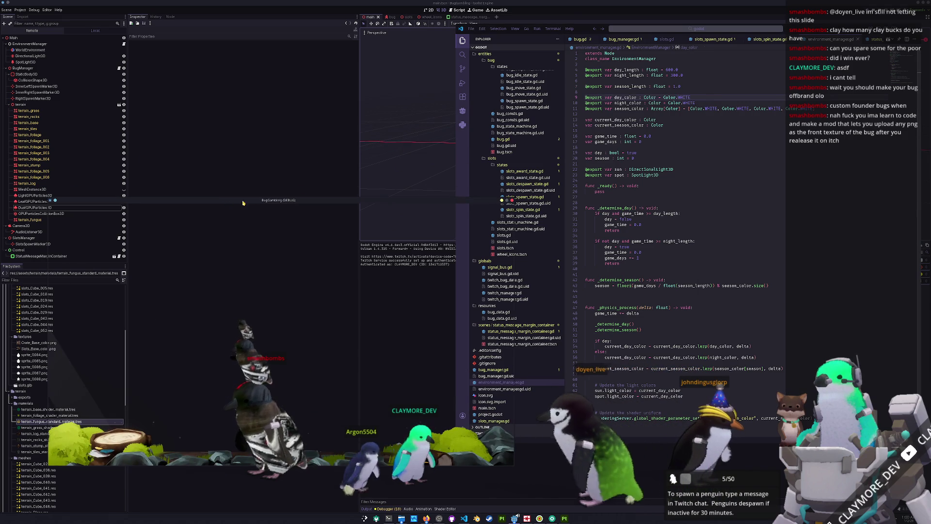
In _ready, set current_day_color = day_color and current_season_color = season_color.front().
double_click(709, 97)
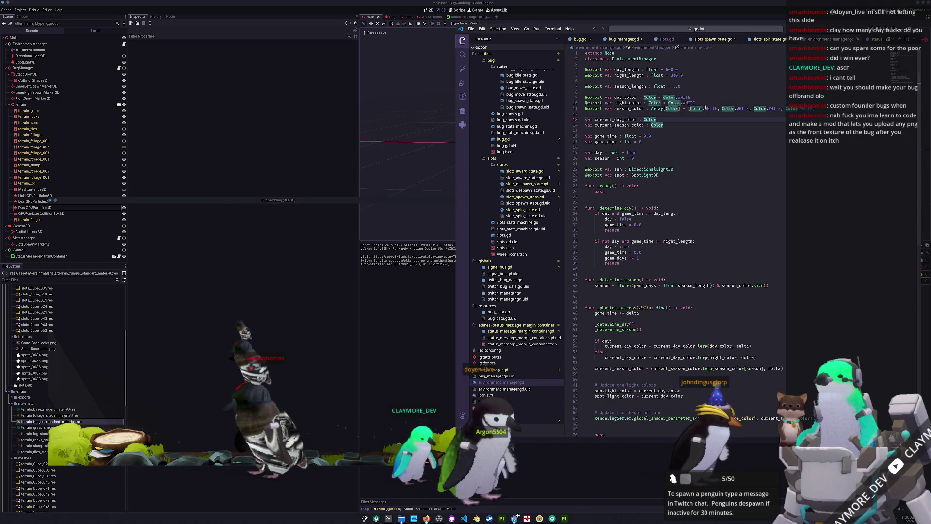
key("Down")
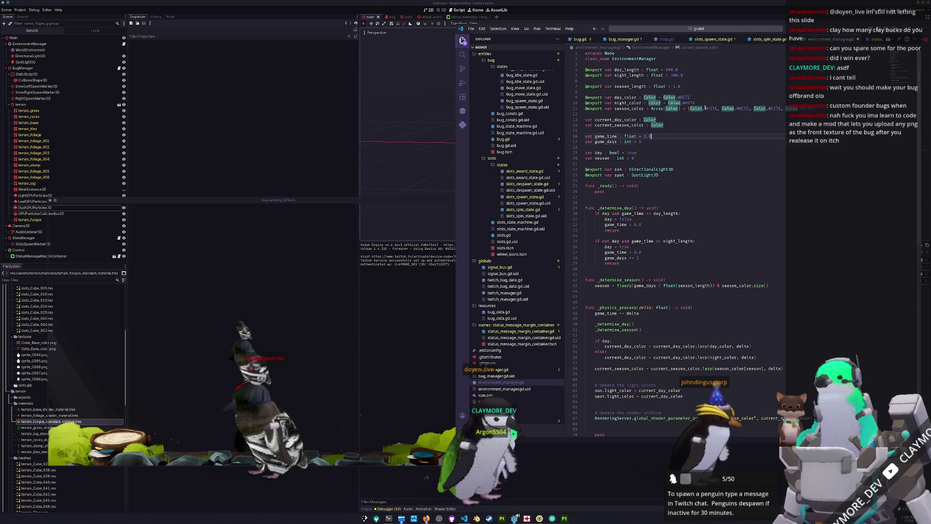
key("Down")
key("Down")
key("Down")
key("Return")
key("Return")
type("current")
key("Return")
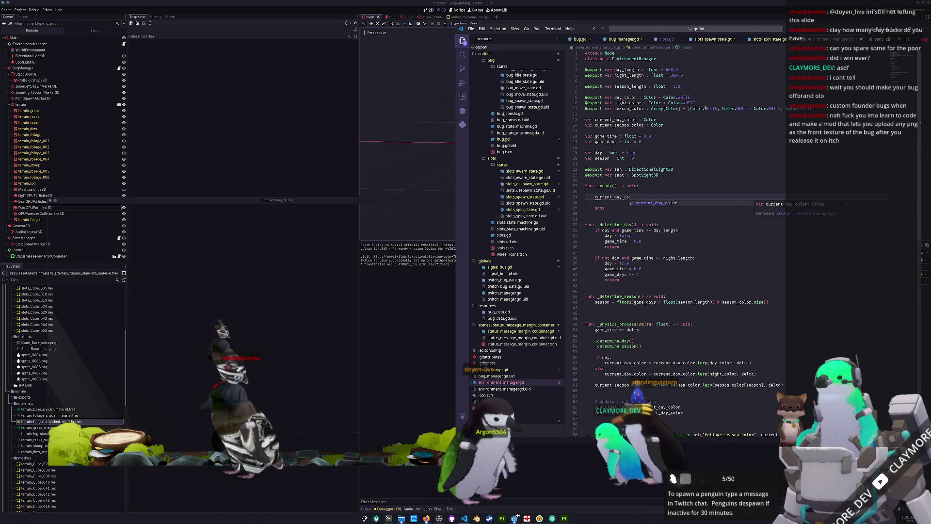
type("= day_col")
key("Return")
type("current_season_color = season_co")
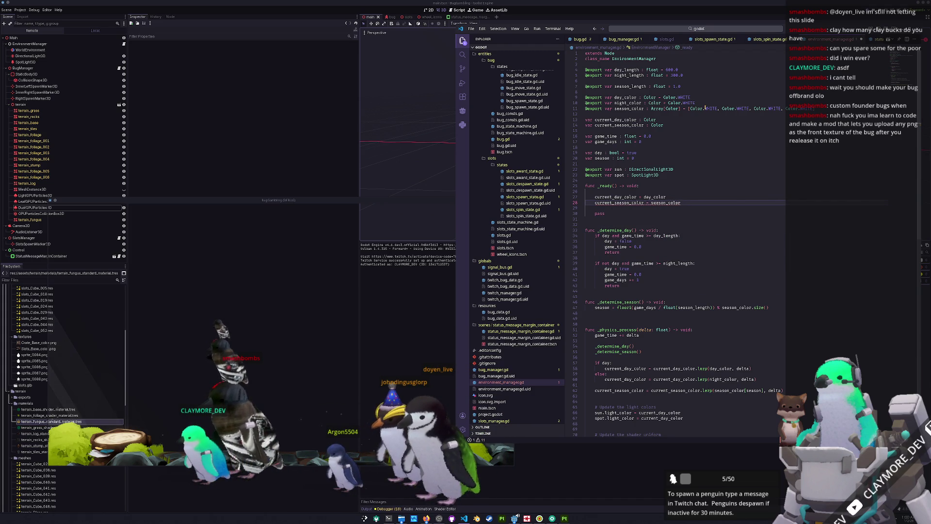
key("Escape")
type(".")
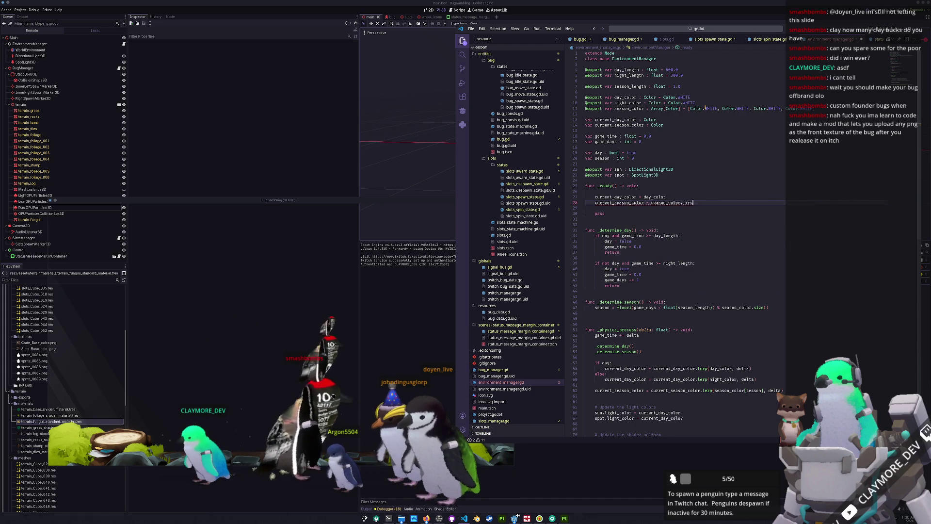
type("front()")
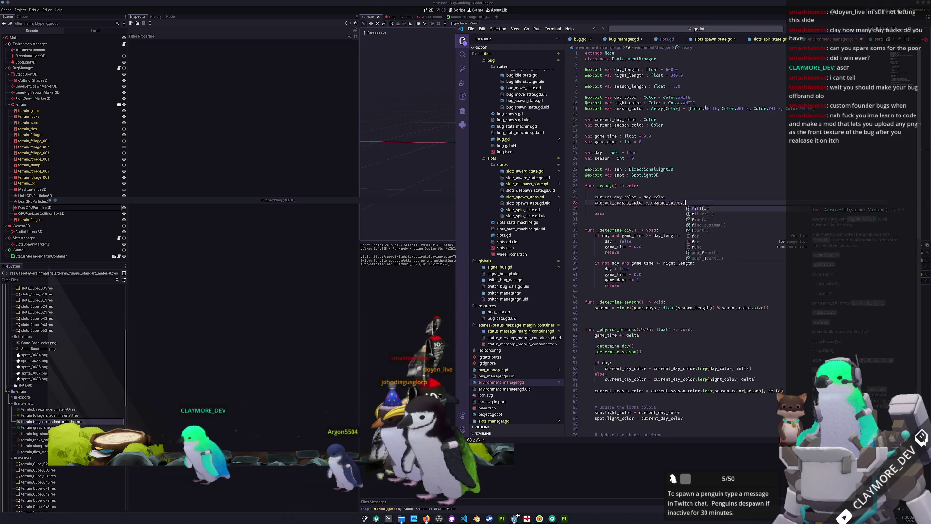
Delete the leftover pass line and place the cursor on the blank line after the light updates.
key("Escape")
key("Down")
key("ctrl+shift+k")
key("ctrl+shift+k")
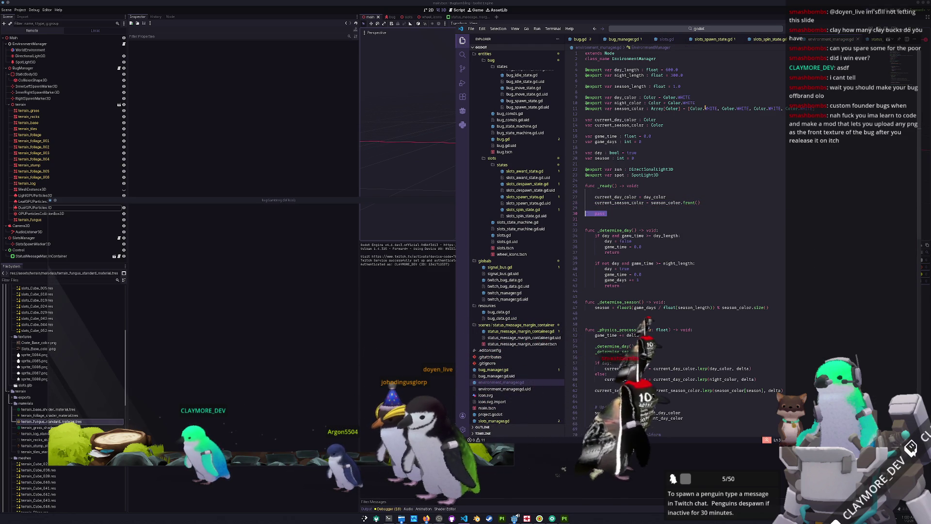
mouse_move(689, 202)
key("Up")
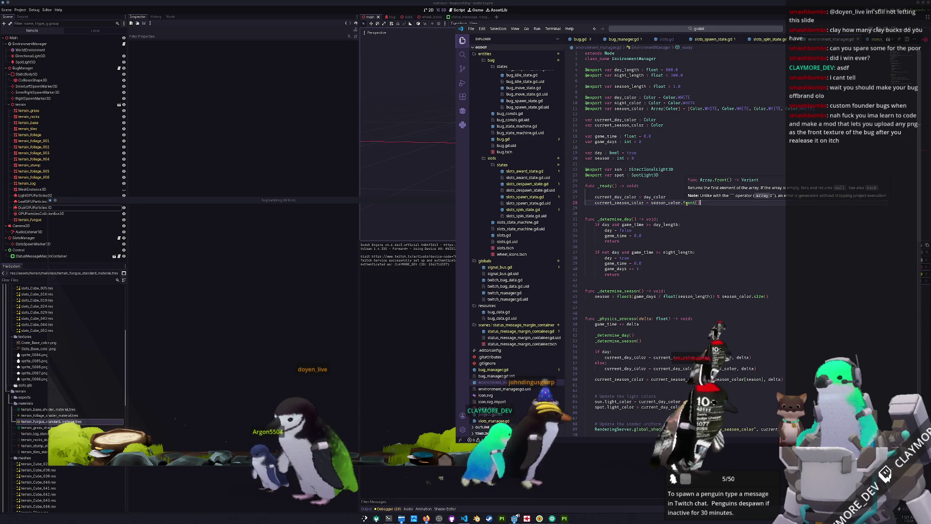
scroll(784, 241, "down", 7)
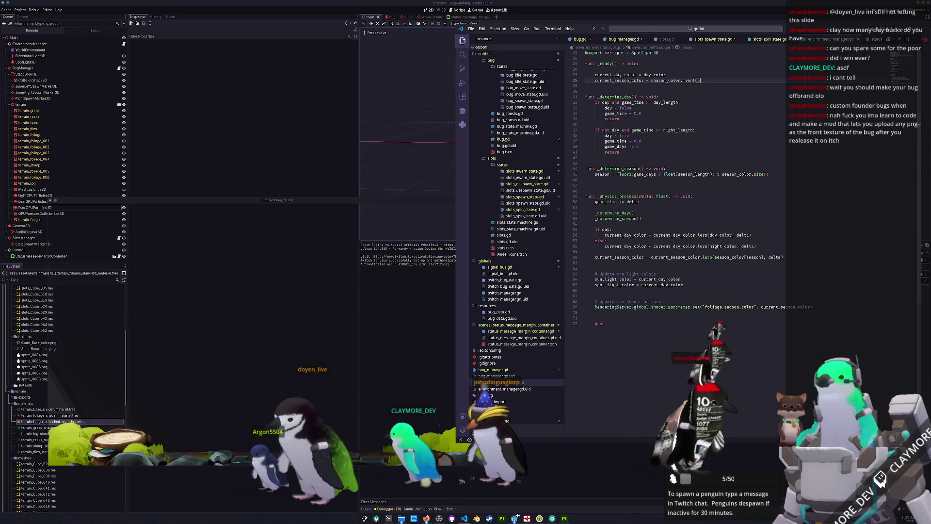
scroll(743, 296, "down", 2)
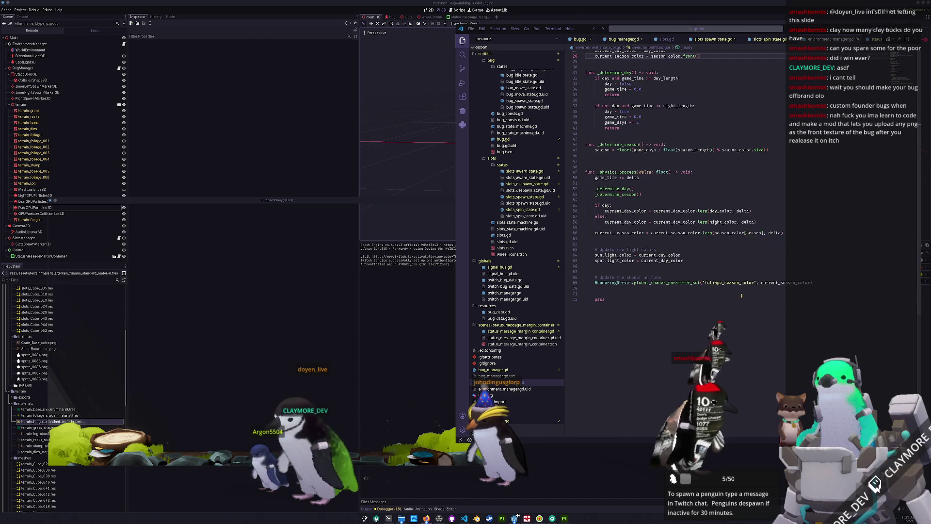
scroll(643, 285, "up", 1)
left_click(618, 280)
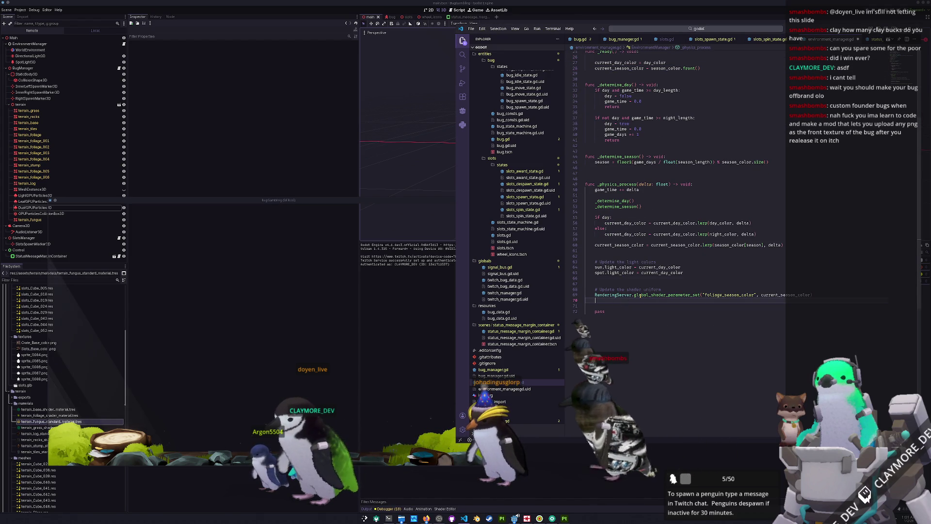
Add RenderingServer.global_shader_parameter_set("light_day_color", current_day_color) after the light updates.
key("Return")
type("R")
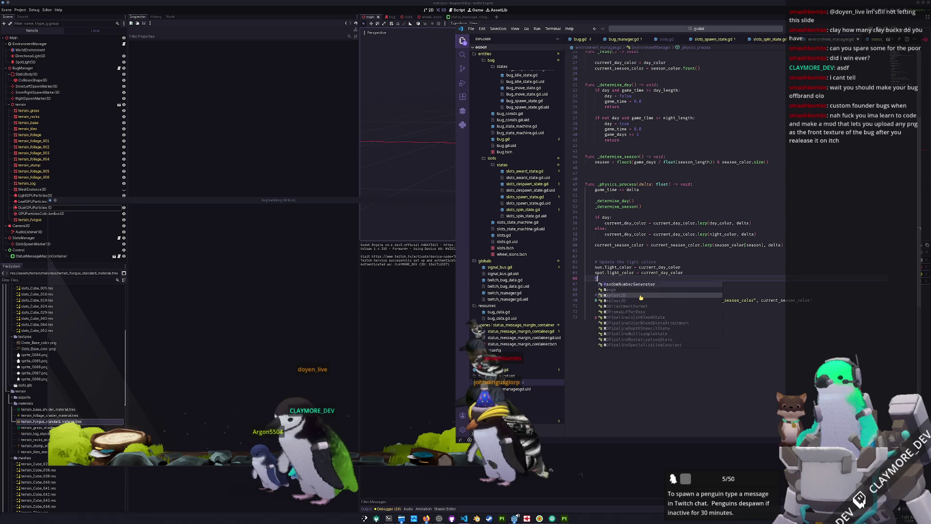
type("enderingServer.g")
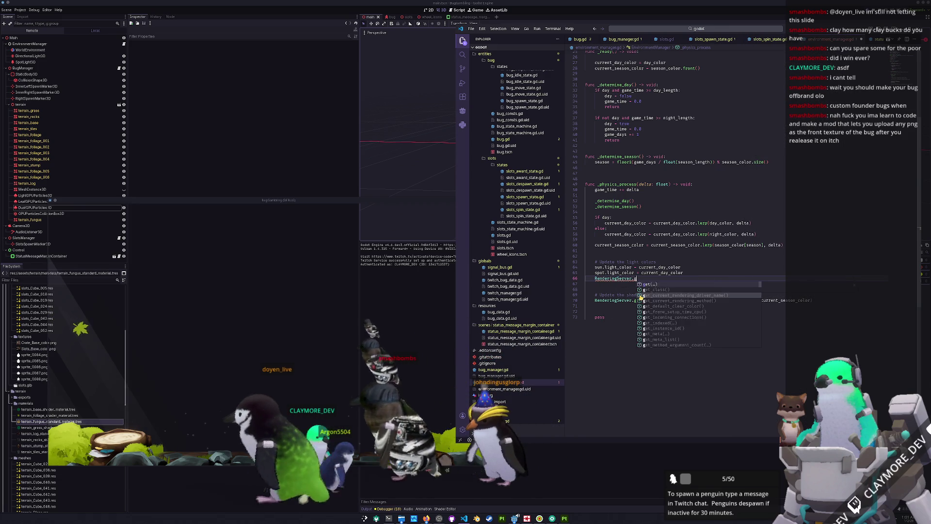
type("obal")
key("Down")
key("Down")
key("Down")
key("Return")
type("light_day_color")
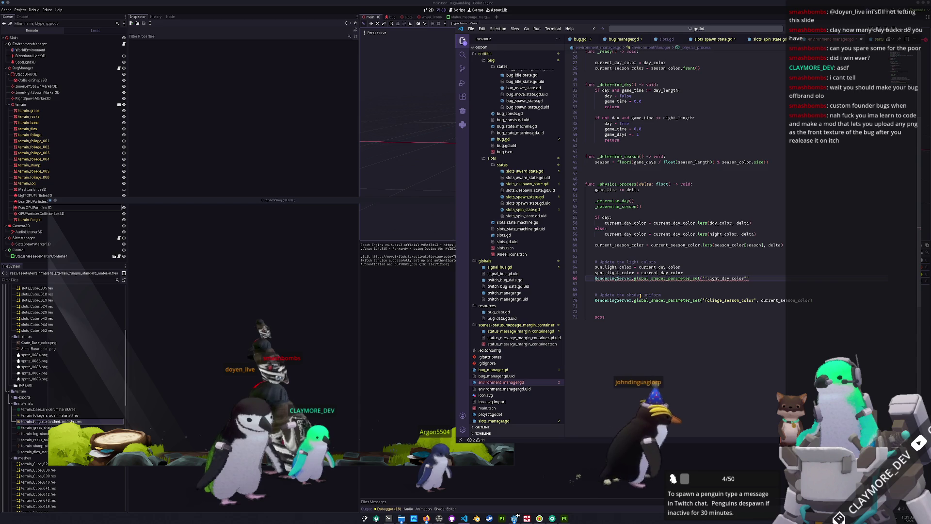
key("ctrl+z")
key("BackSpace")
key("End")
type(", current_")
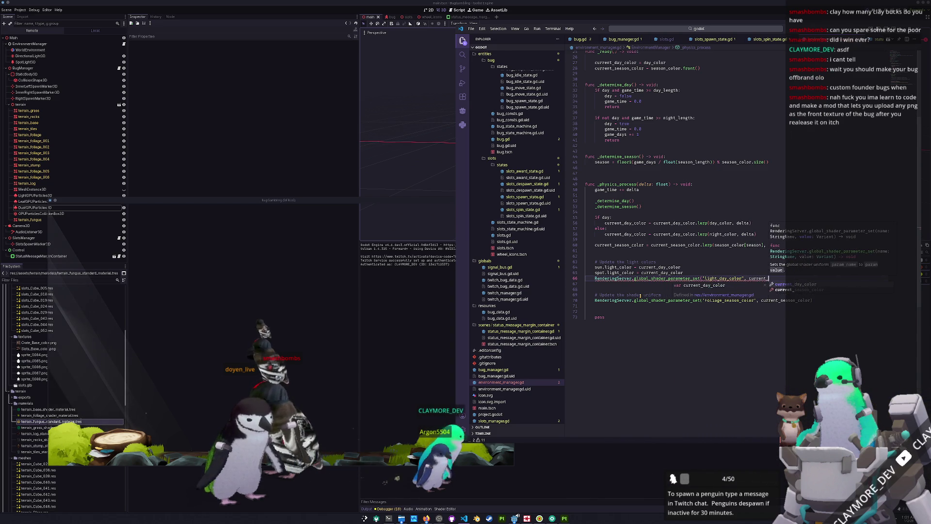
key("Return")
key("Return")
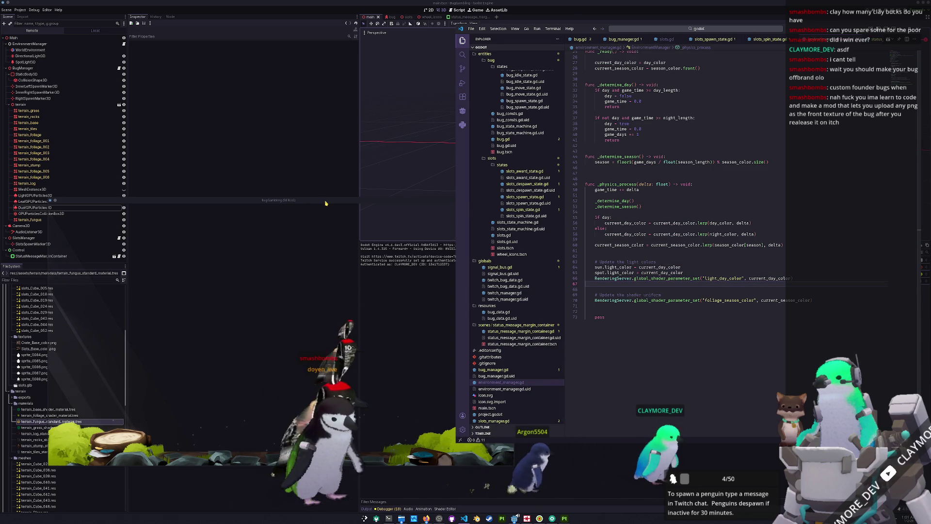
Replace the light_day_color value with Color.WHITE, then switch to Substance Painter.
left_click(636, 283)
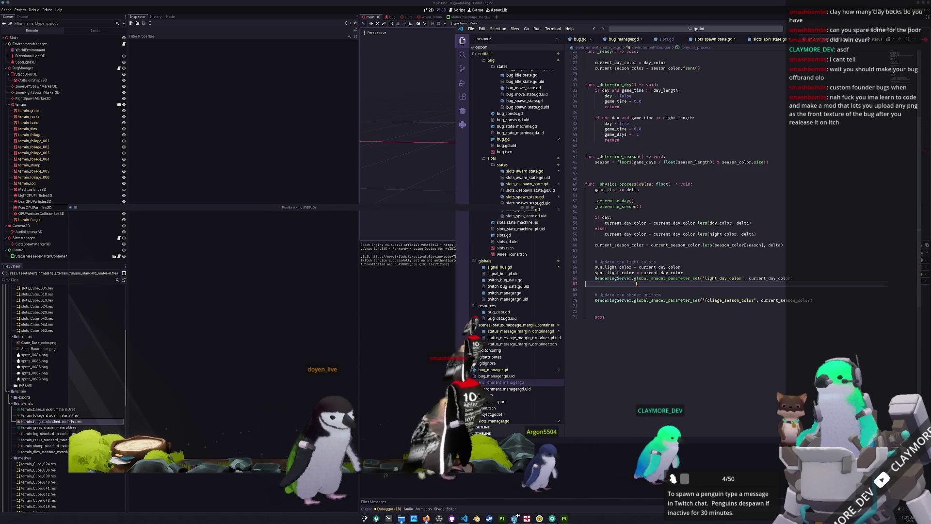
double_click(778, 278)
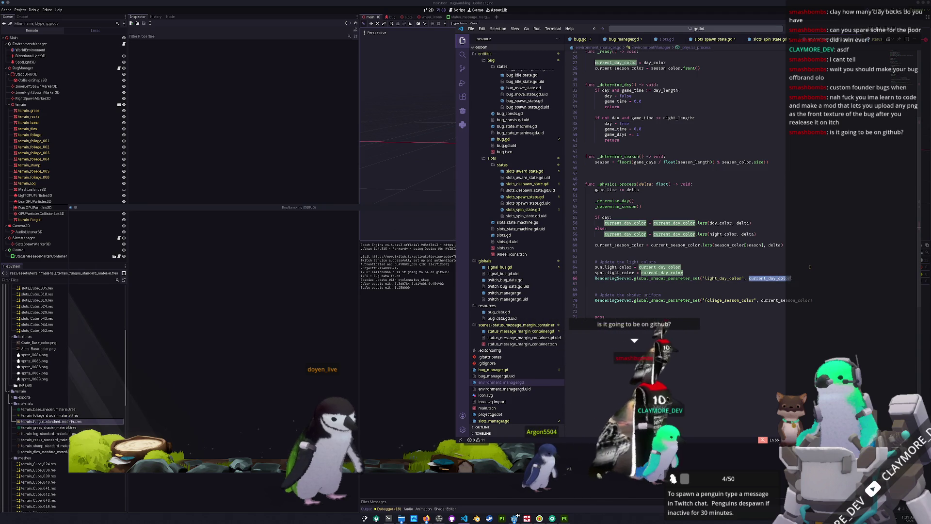
type("Color.WHI")
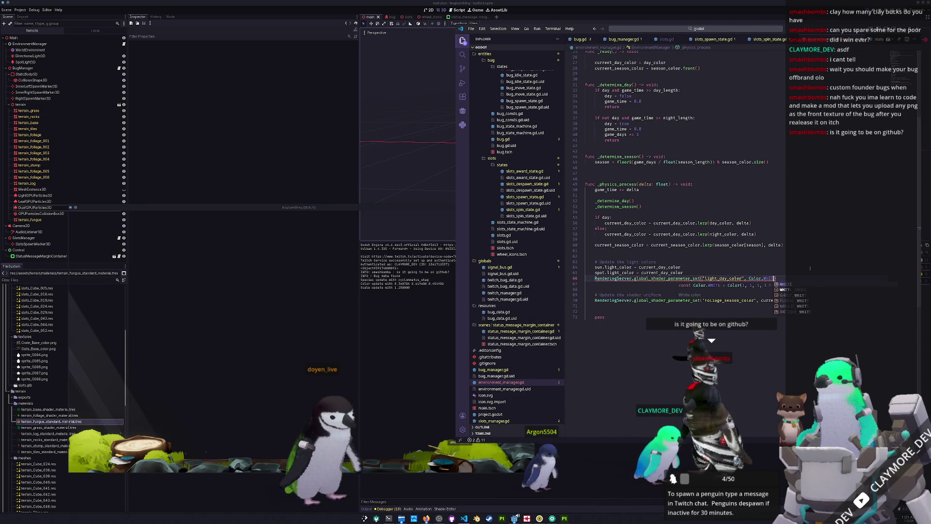
key("Return")
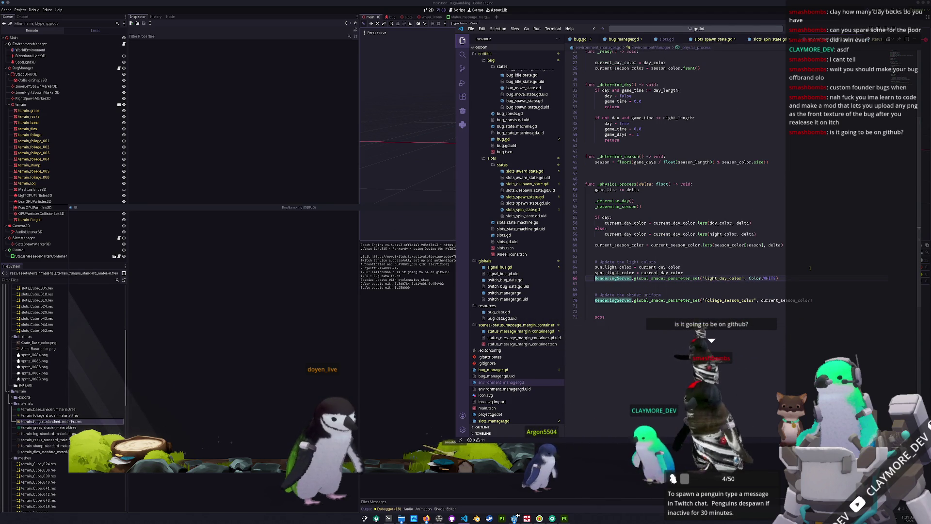
left_click(502, 463)
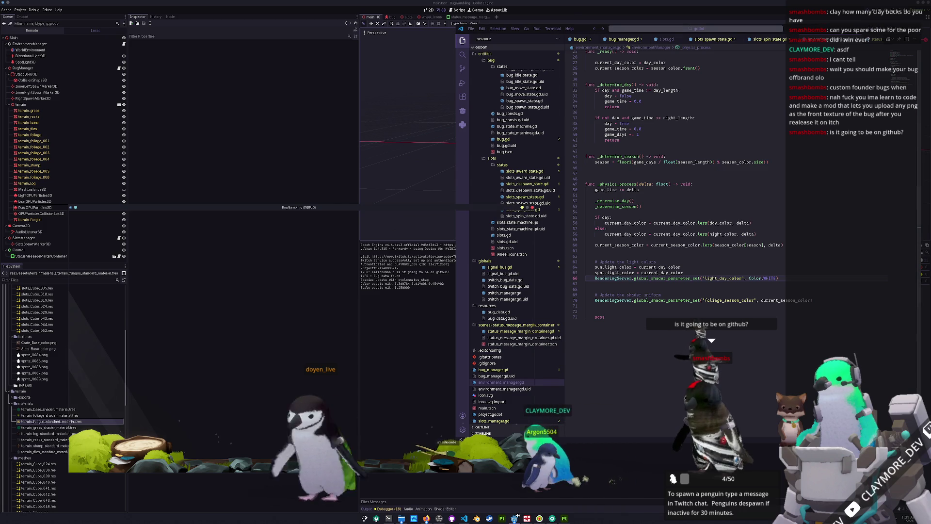
key("alt+Tab")
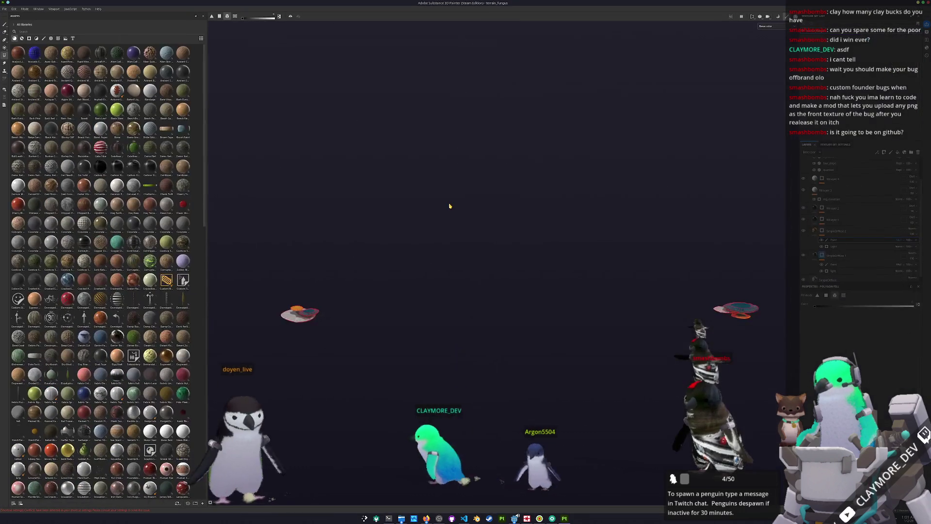
Reopen the bug.spp project from recent files.
left_click(4, 8)
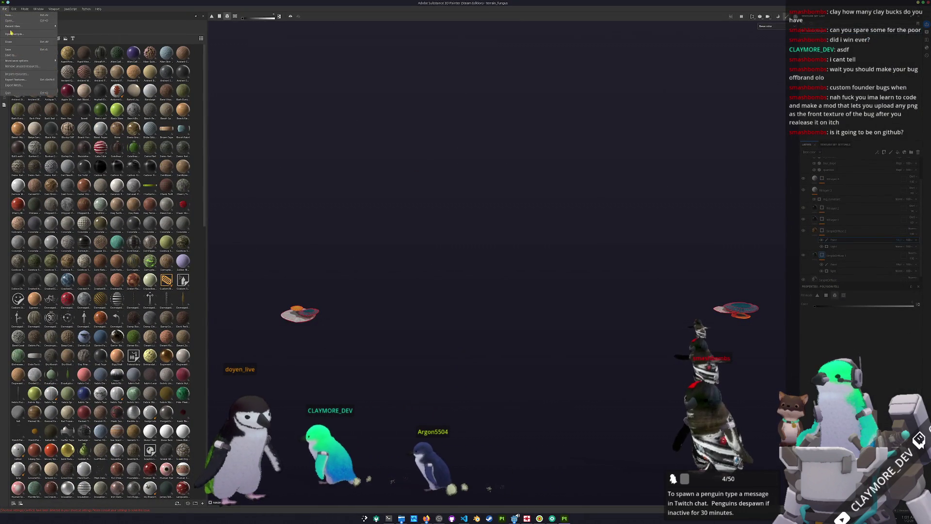
mouse_move(29, 26)
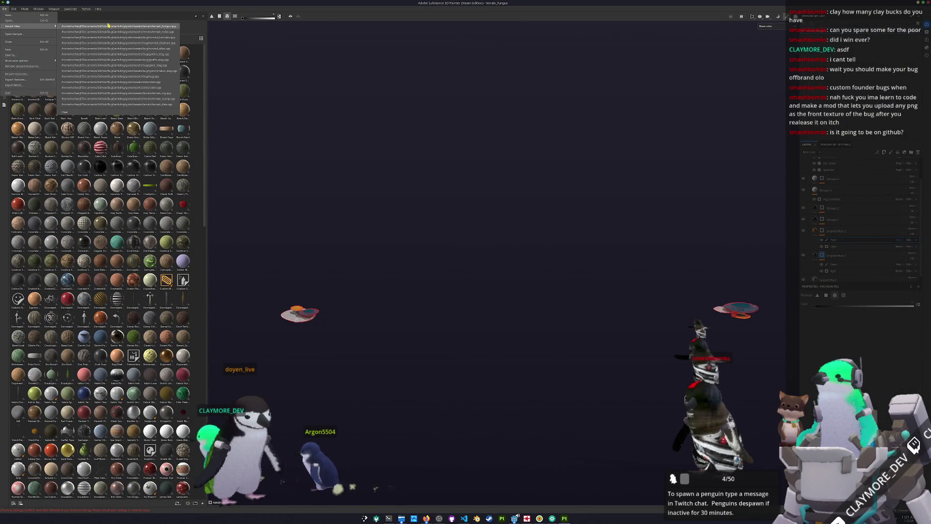
left_click(128, 76)
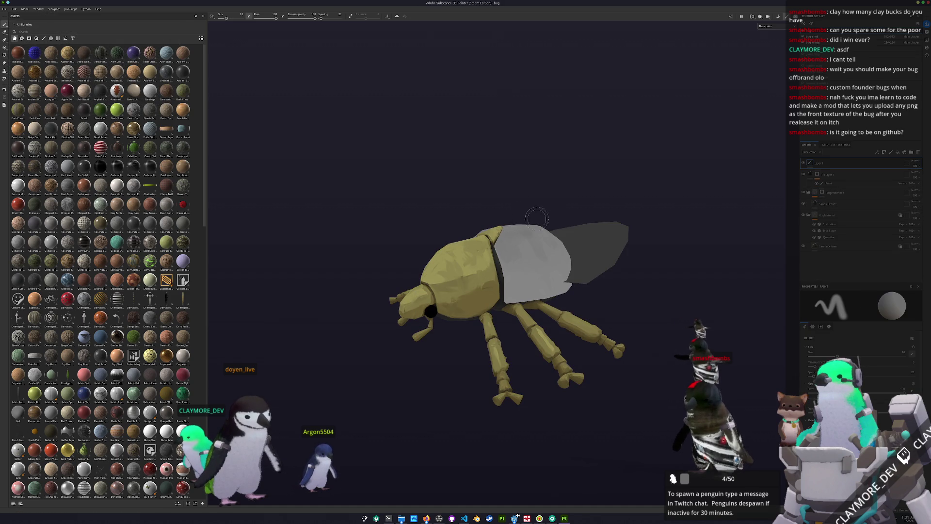
Shift the SimpleDiffuse fill's base colour from olive to dark teal-grey and check the beetle.
left_click(827, 247)
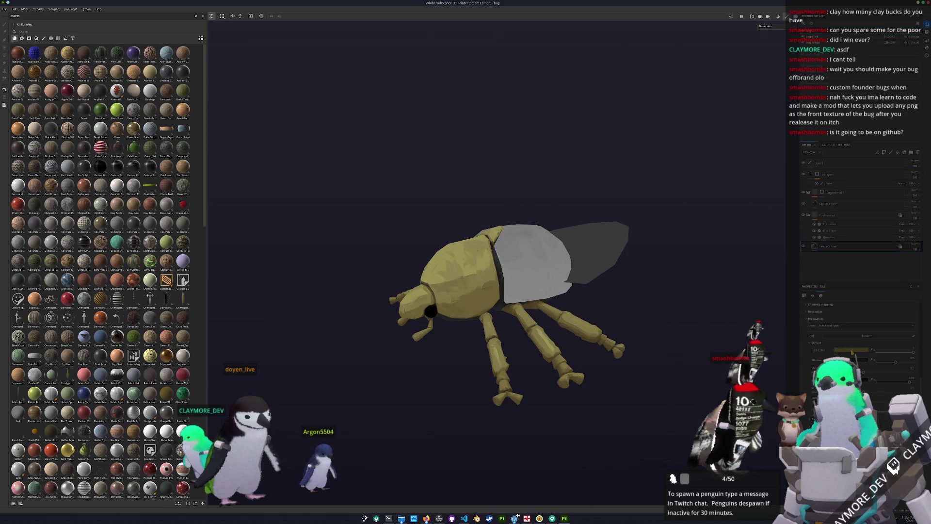
left_click(851, 350)
left_click_drag(889, 390, 901, 375)
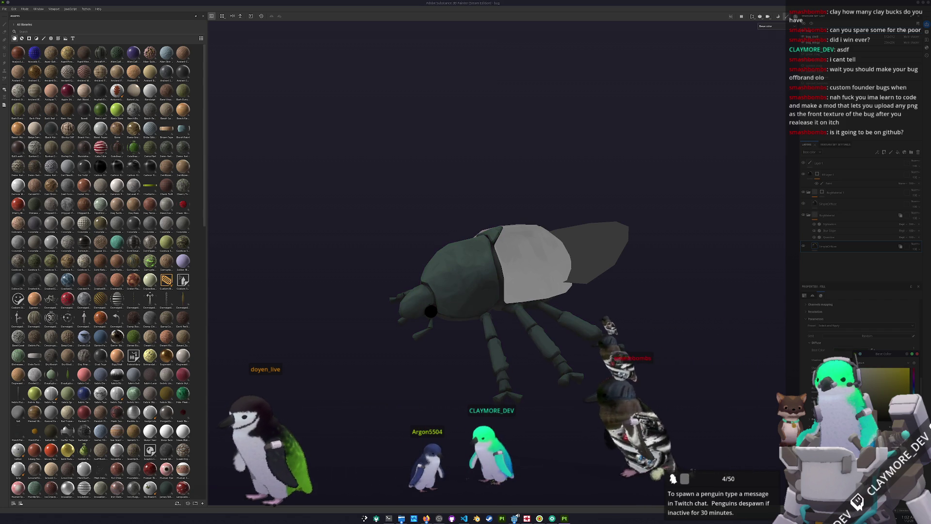
mouse_move(534, 228)
left_mouse_down()
mouse_move(501, 225)
mouse_move(461, 306)
left_mouse_up()
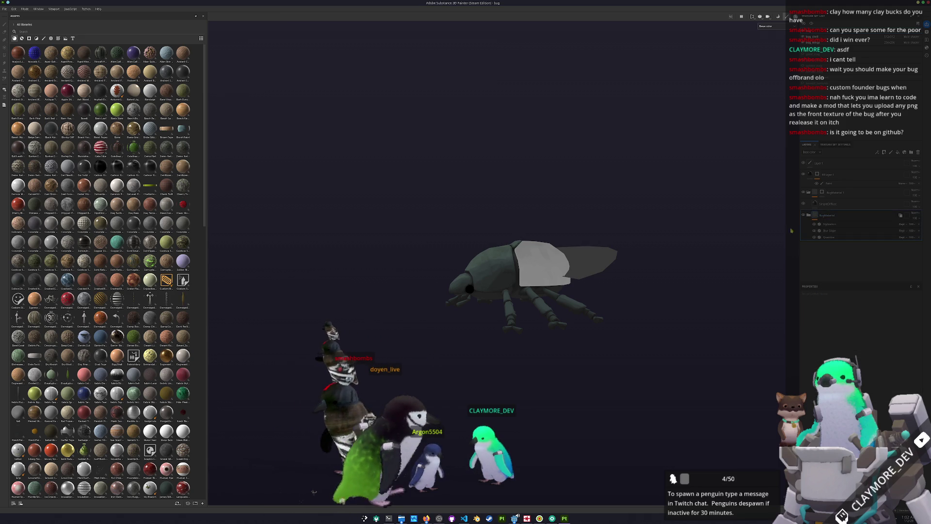
left_click(33, 31)
Search the assets for 'bugmateri' and delete the BugMaterial asset.
type("bugmateri")
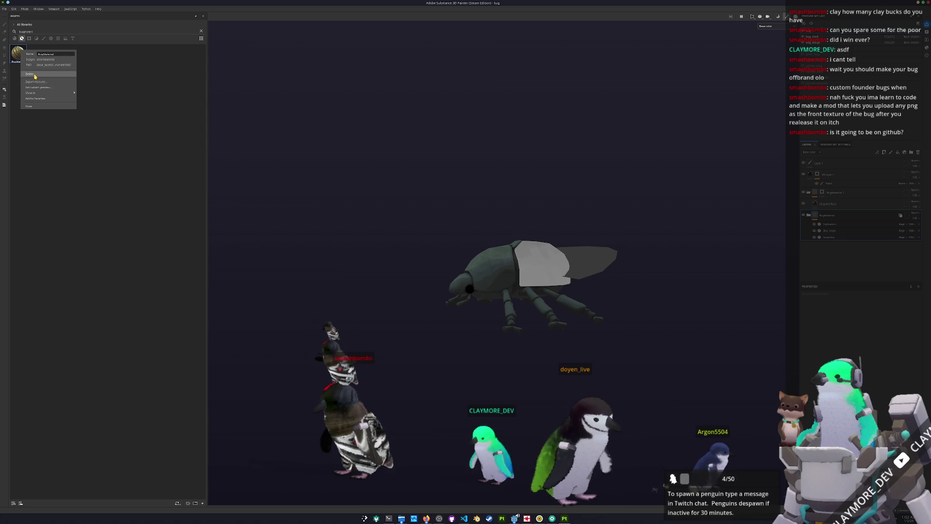
left_click(34, 75)
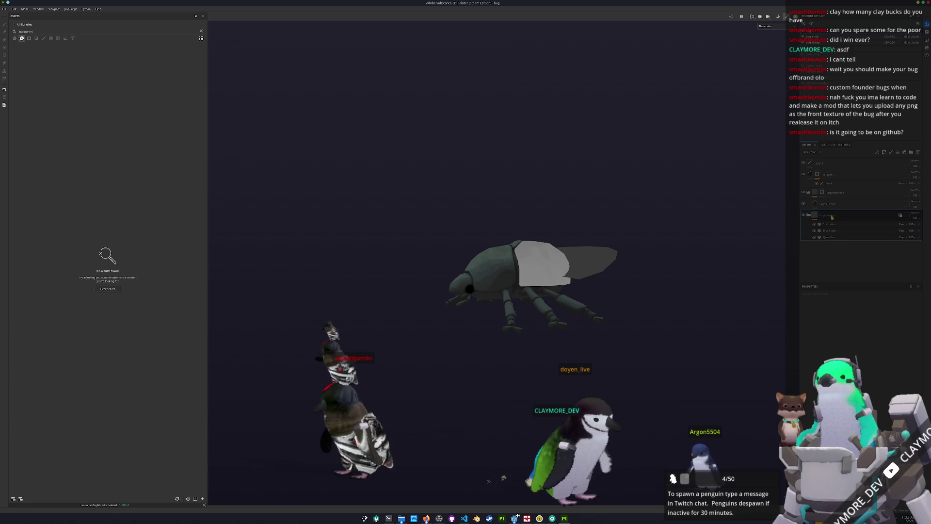
right_click(827, 217)
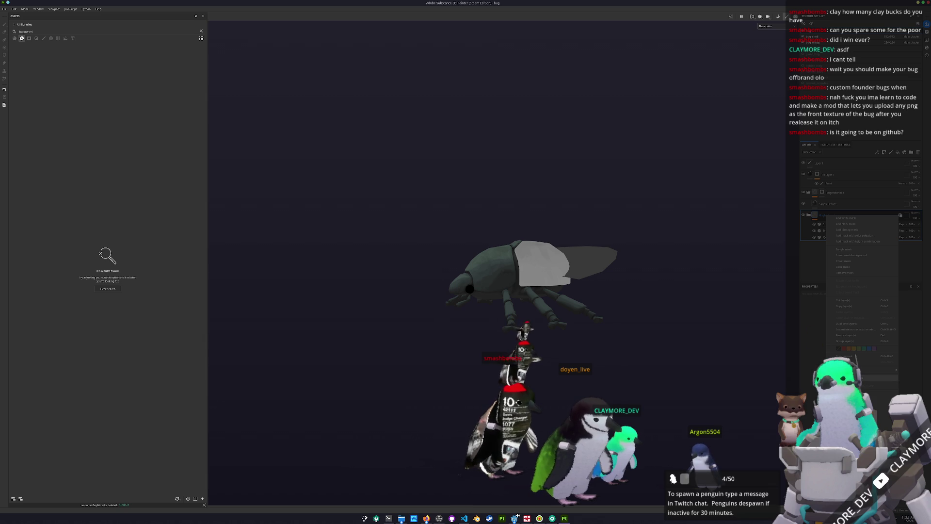
left_click(760, 360)
left_click_drag(687, 335, 550, 429)
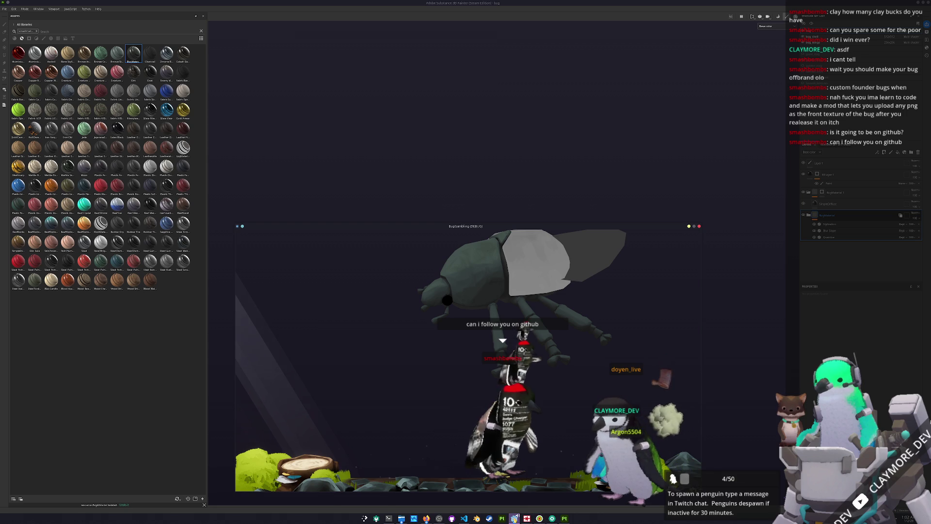
Bring the TTS Queue window forward and play all four queued chat messages.
mouse_move(514, 517)
left_click(528, 485)
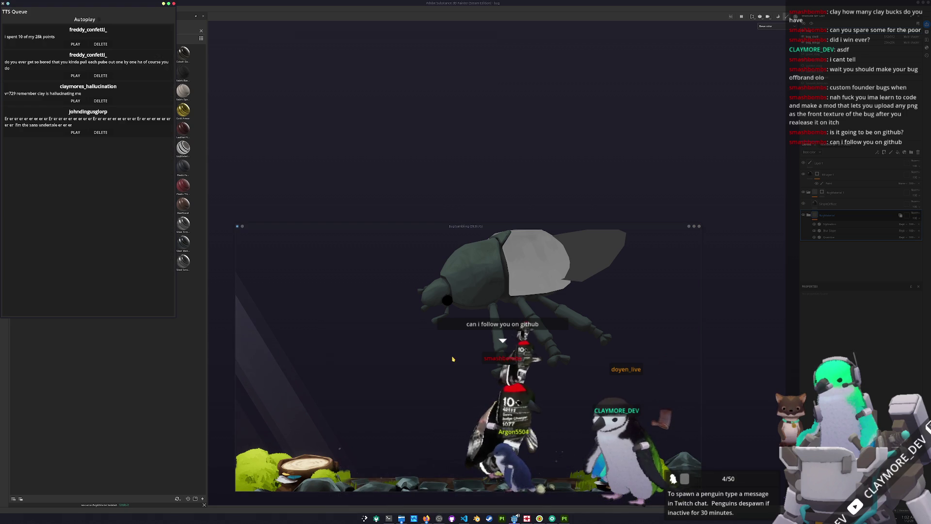
left_click(75, 44)
left_click(75, 51)
left_click(76, 49)
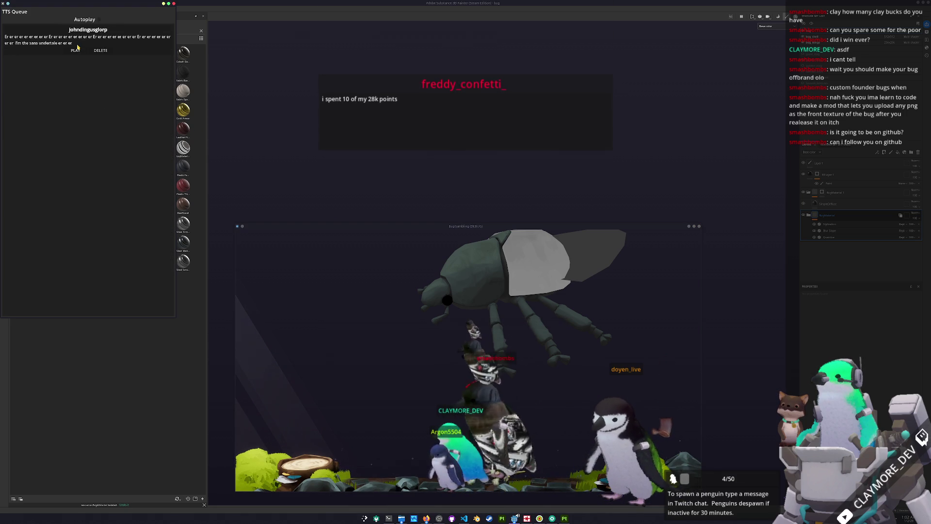
left_click(75, 50)
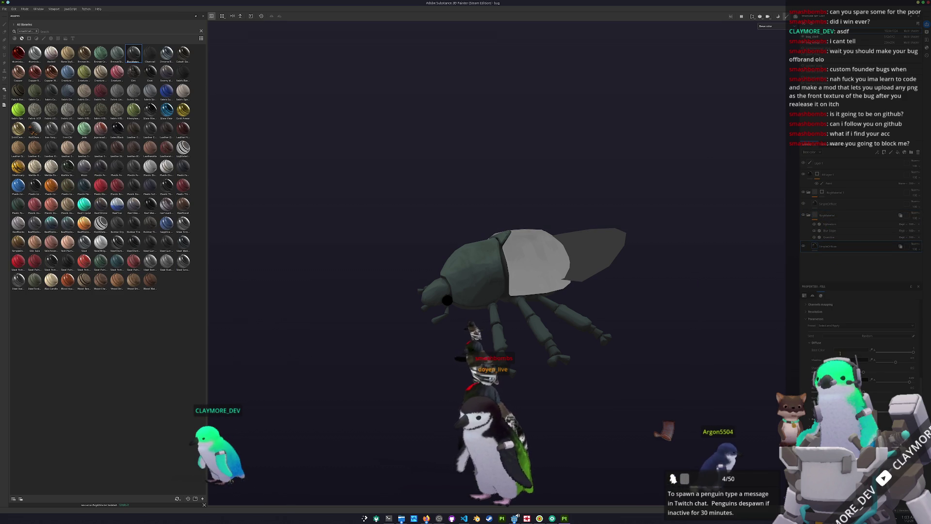
Set the fill layer's Base Color to light grey, then bring up GitHub Desktop.
left_click(872, 349)
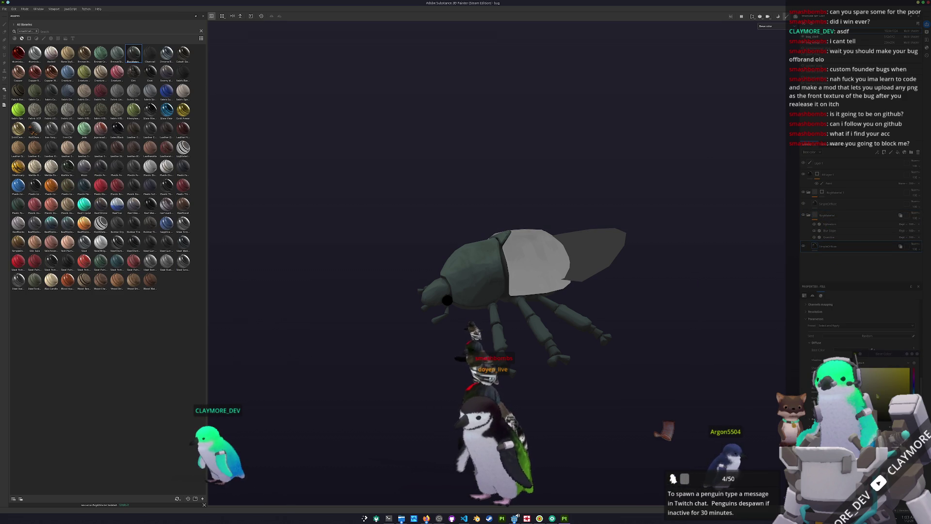
left_click_drag(871, 349, 875, 361)
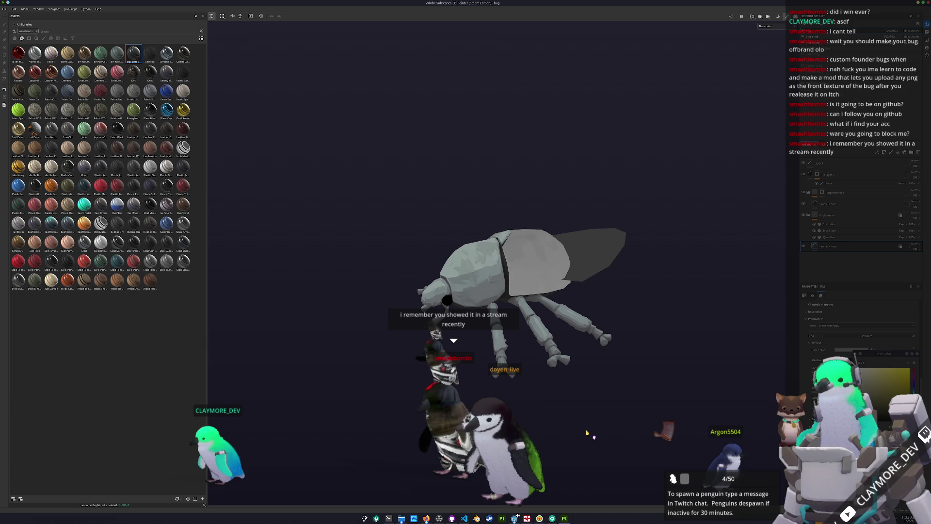
left_click(450, 520)
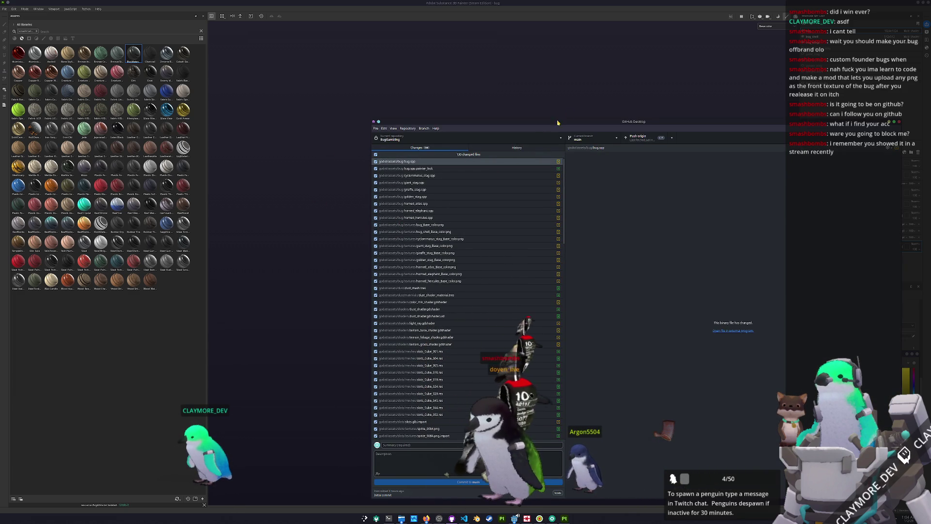
Review the changed files, including bug.spp and bug textures, then return to Substance Painter.
scroll(451, 340, "down", 5)
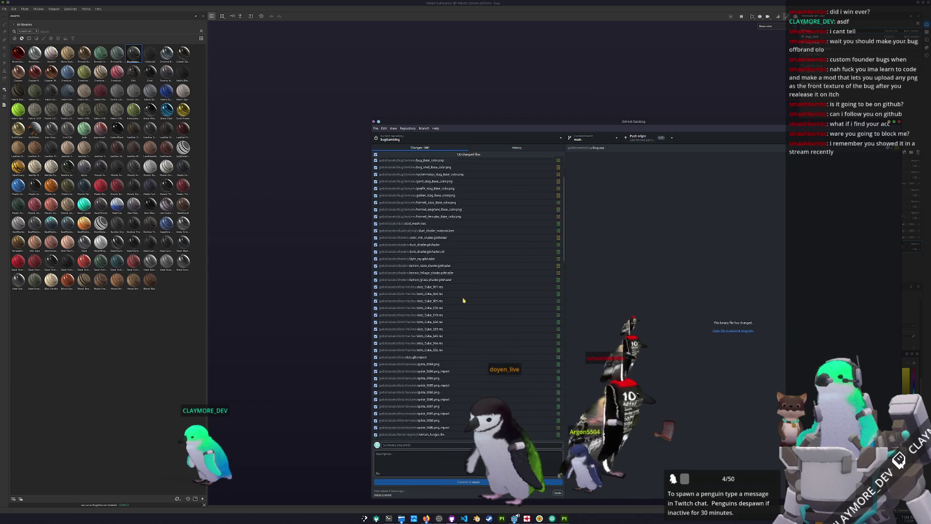
scroll(445, 375, "down", 5)
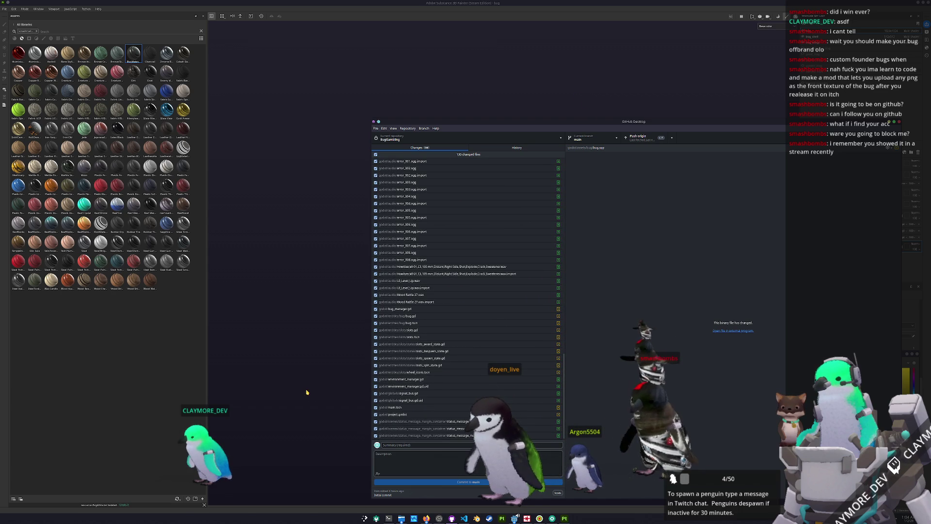
left_click(368, 378)
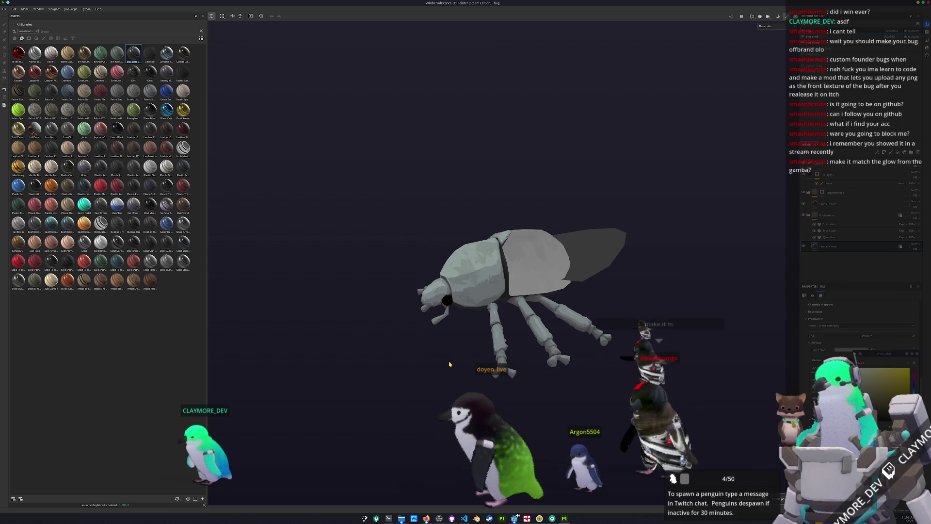
left_click_drag(460, 357, 463, 334)
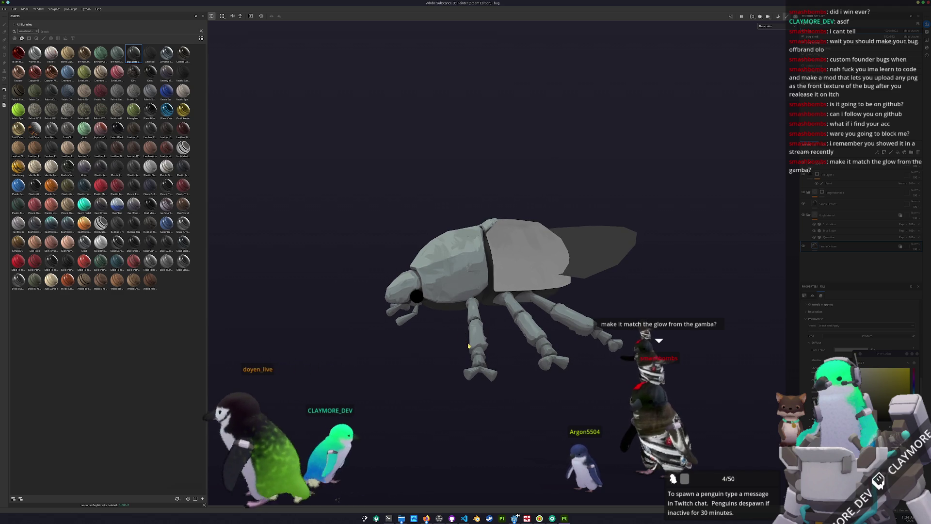
Shift the fill's base colour from grey to a bright saturated yellow.
left_click(925, 376)
left_click_drag(925, 376, 924, 387)
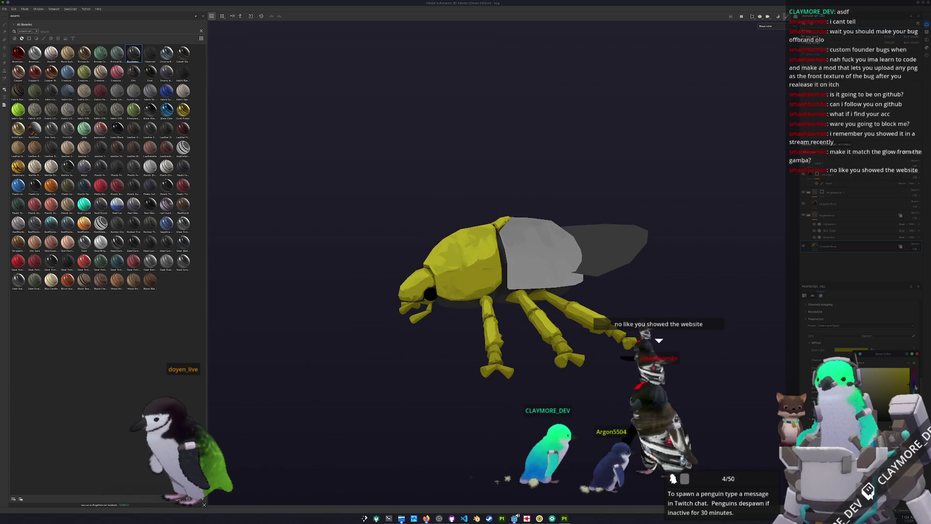
left_click(911, 381)
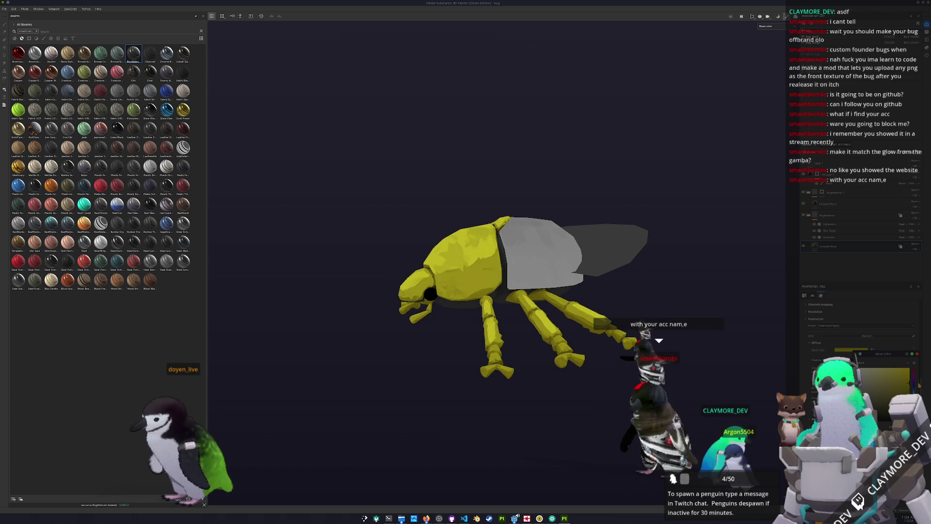
mouse_move(601, 388)
left_mouse_down()
mouse_move(624, 260)
mouse_move(576, 380)
mouse_move(613, 375)
mouse_move(604, 383)
left_mouse_up()
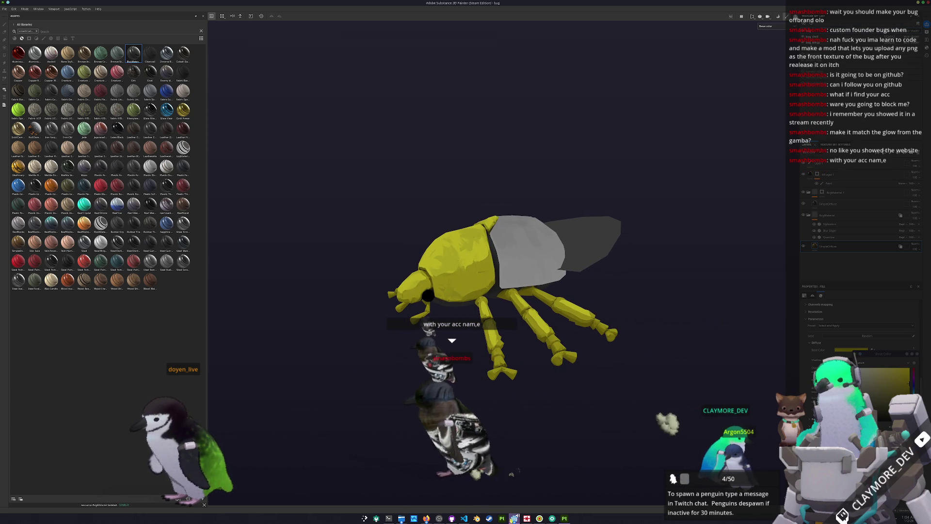
Move the BugGambling game window higher, then hide the SimpleDiffuse layer to compare.
mouse_move(514, 517)
left_click(645, 487)
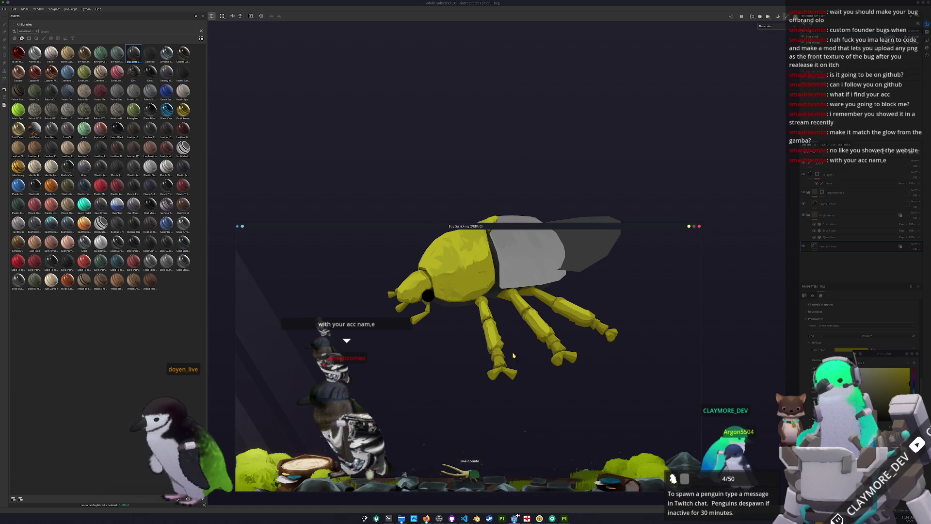
left_click_drag(414, 220, 403, 176)
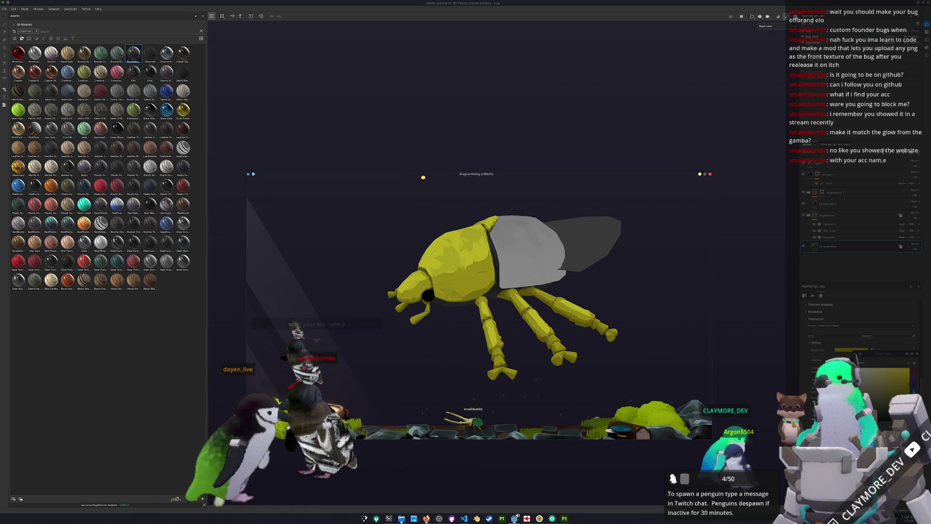
left_click(312, 492)
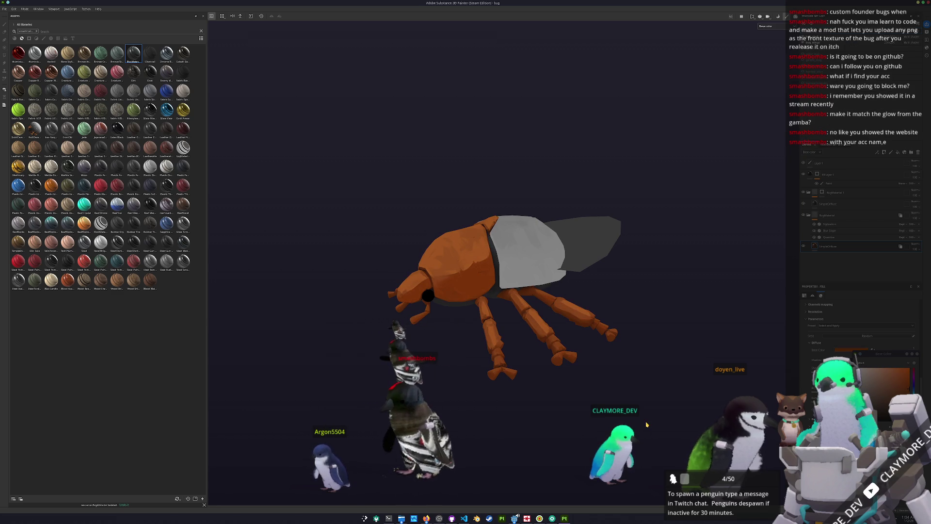
mouse_move(514, 518)
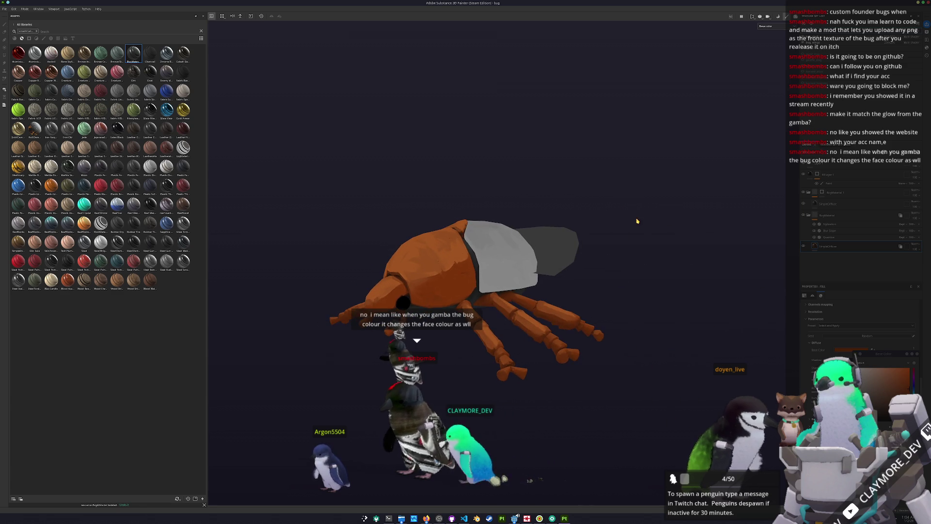
left_click(804, 247)
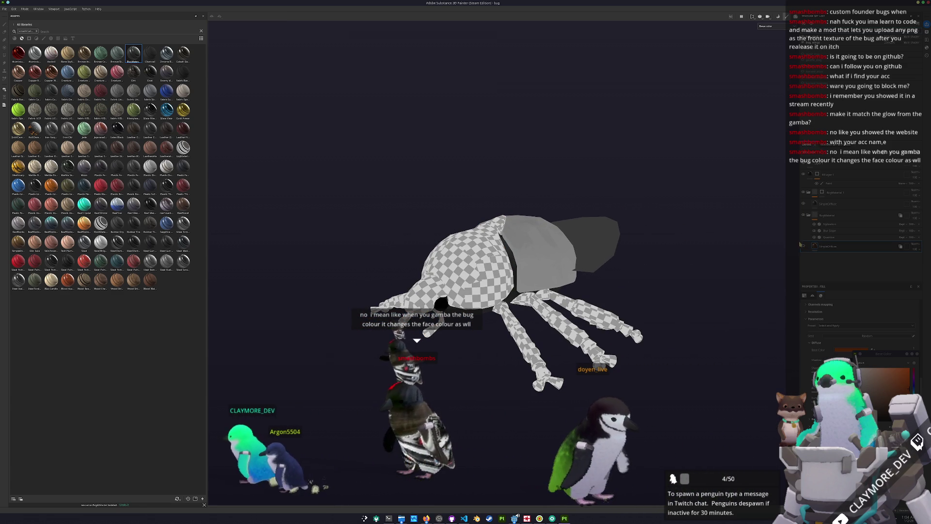
Restore SimpleDiffuse, toggle the HSL Perceptive filter to compare, and copy its effect.
left_click(804, 247)
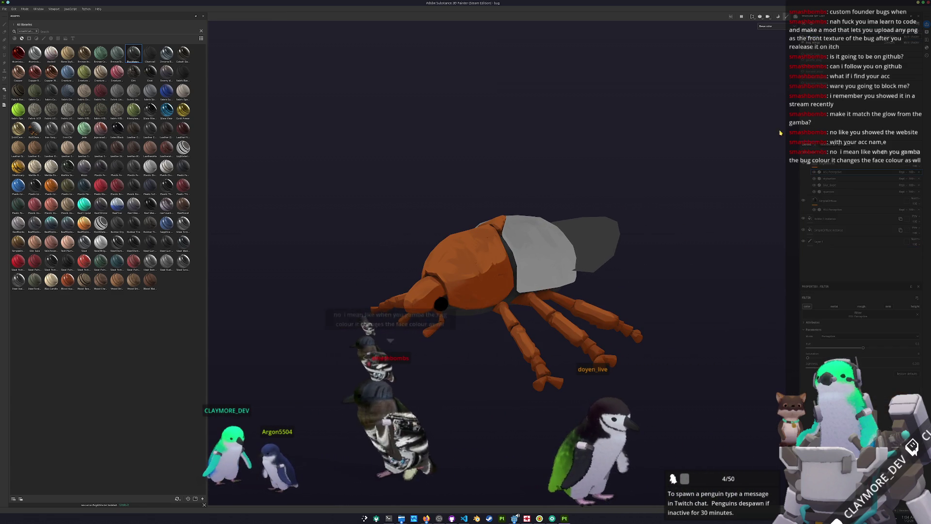
scroll(854, 204, "down", 2)
left_click(825, 172)
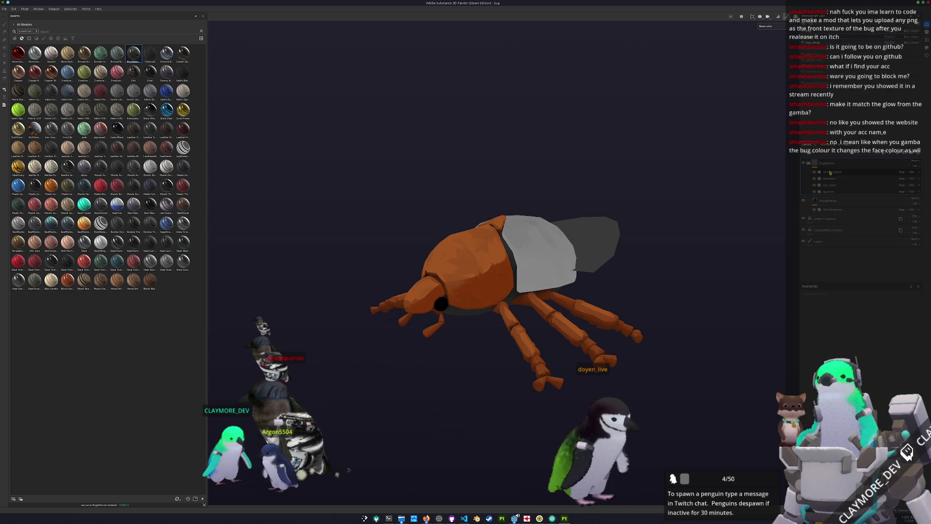
left_click(831, 210)
left_click(831, 209)
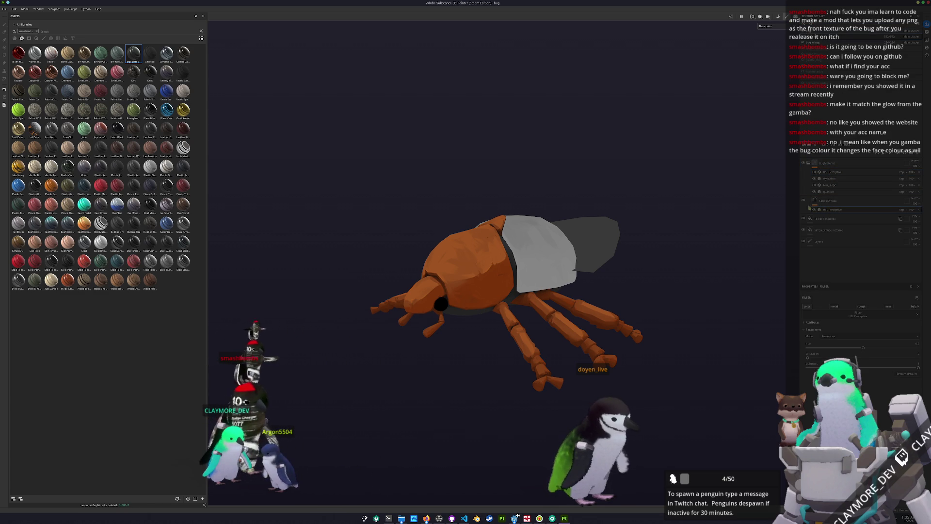
left_click(816, 211)
left_click(817, 211)
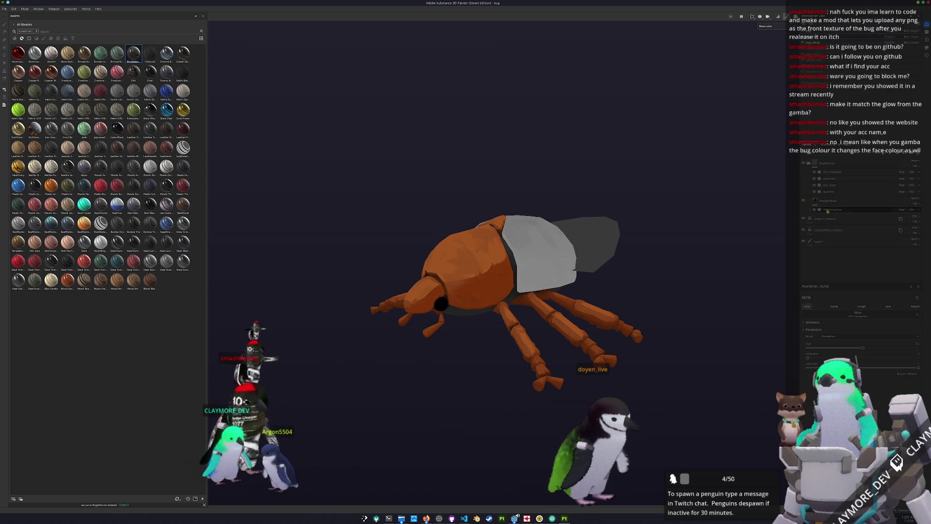
right_click(833, 210)
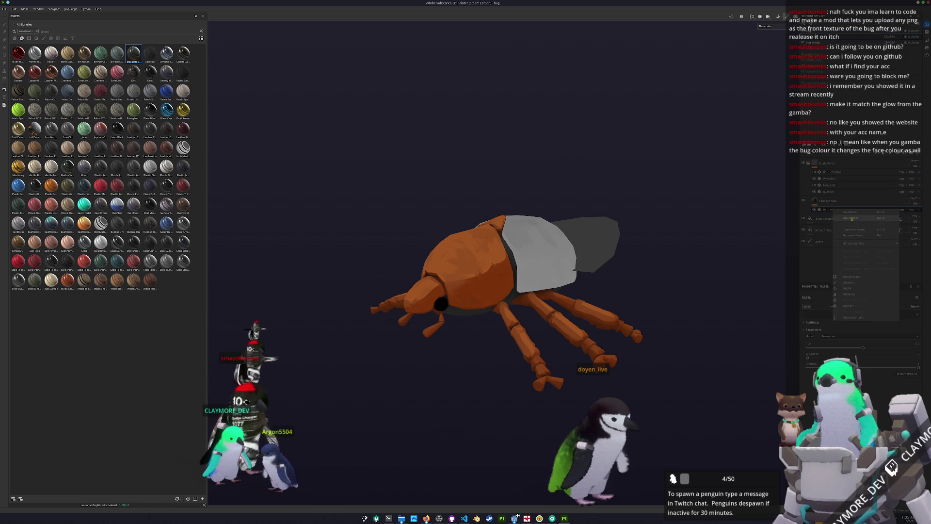
left_click(851, 219)
In the bug texture set, rename the top layer group BugGamba and save it as a smart material.
left_click(816, 37)
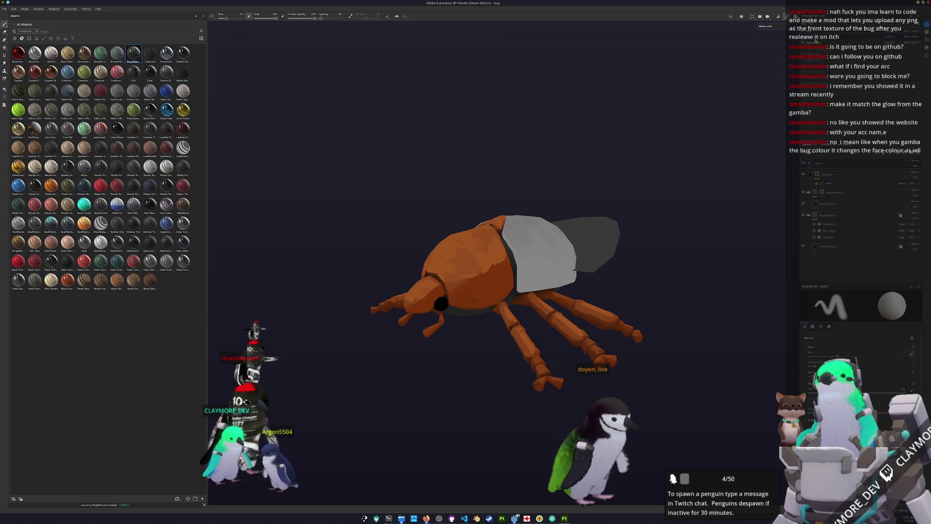
left_click(814, 34)
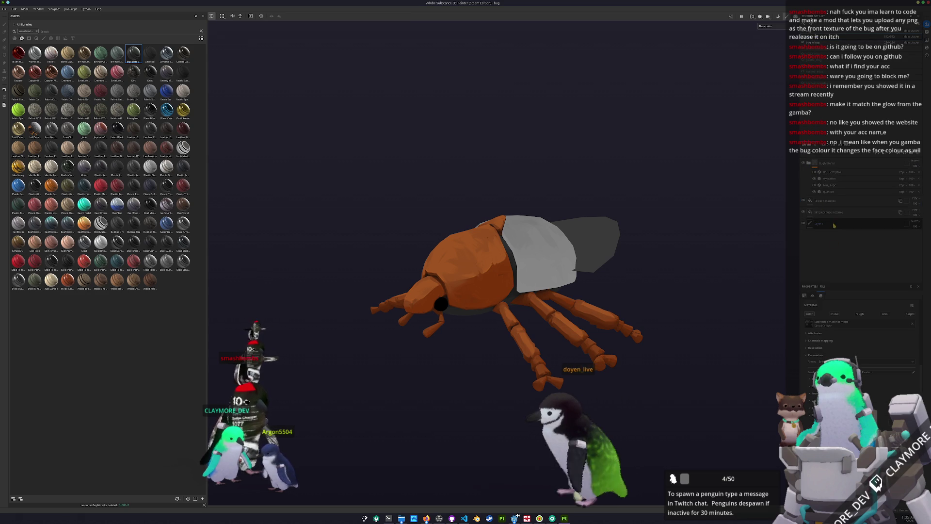
left_click(905, 157)
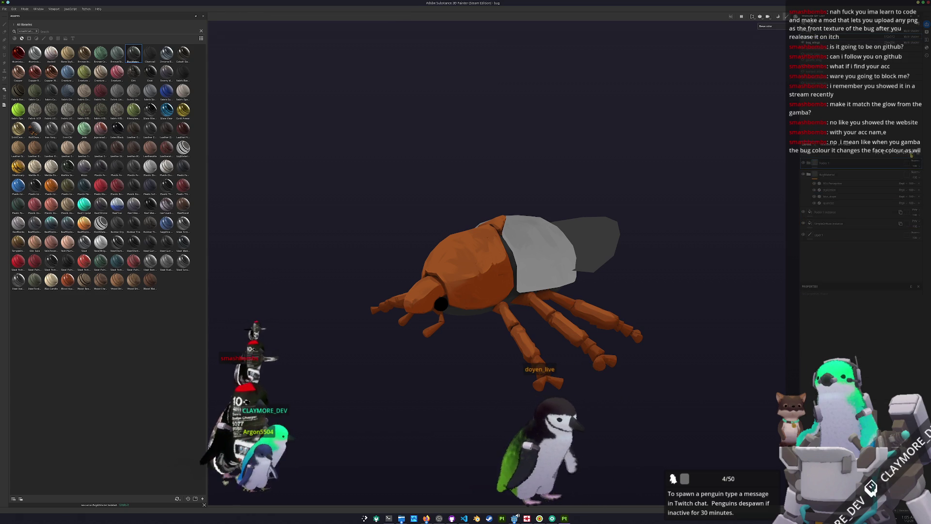
double_click(827, 164)
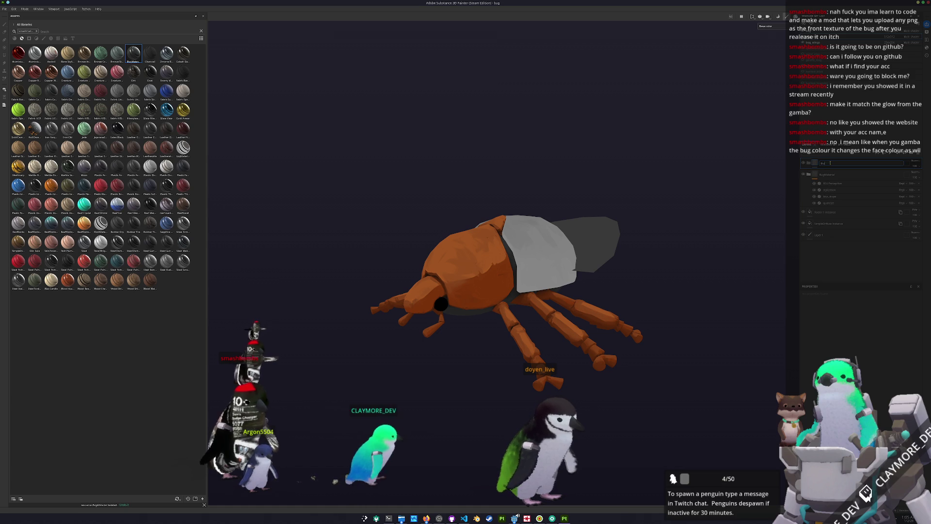
type("Gamba")
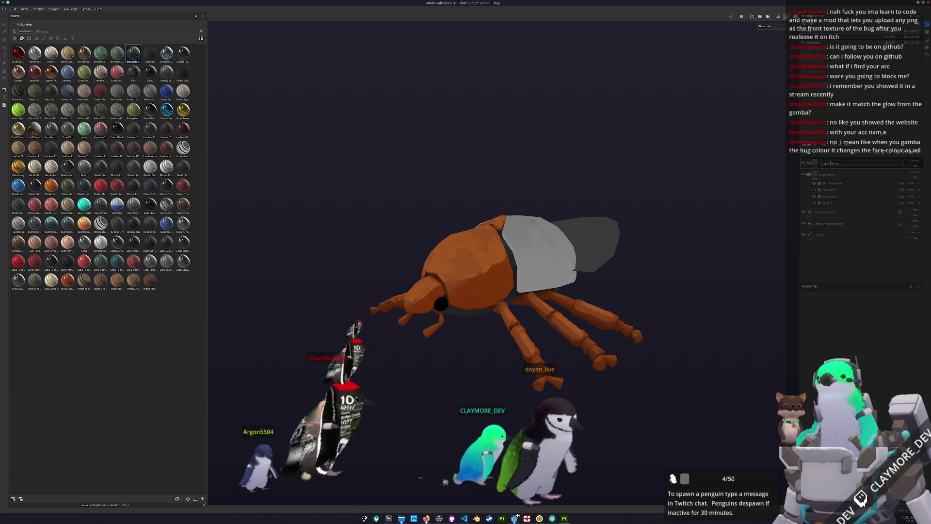
key("Return")
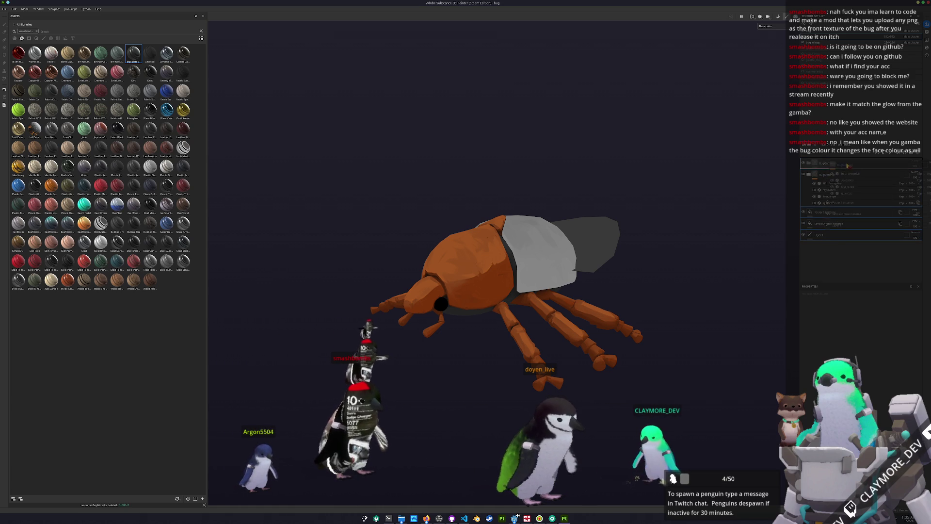
right_click(839, 163)
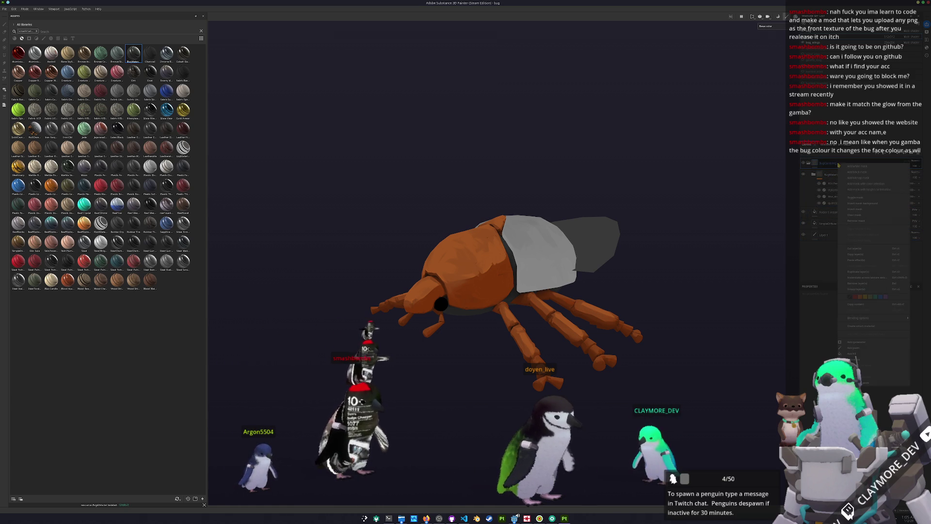
left_click(858, 326)
Paste the HSL Perceptive effect into the stack and raise its Saturation.
mouse_move(682, 244)
left_mouse_down()
mouse_move(703, 214)
mouse_move(677, 225)
mouse_move(688, 278)
mouse_move(758, 240)
left_mouse_up()
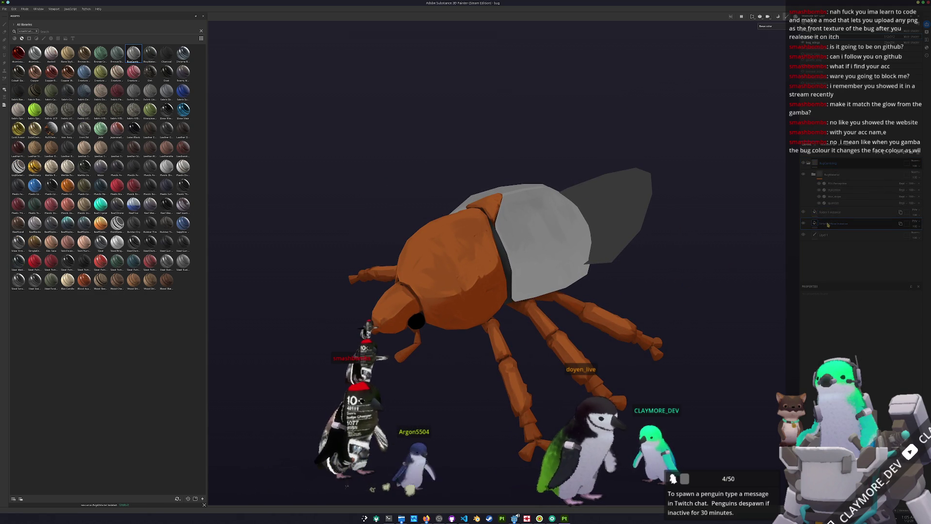
left_click(838, 196)
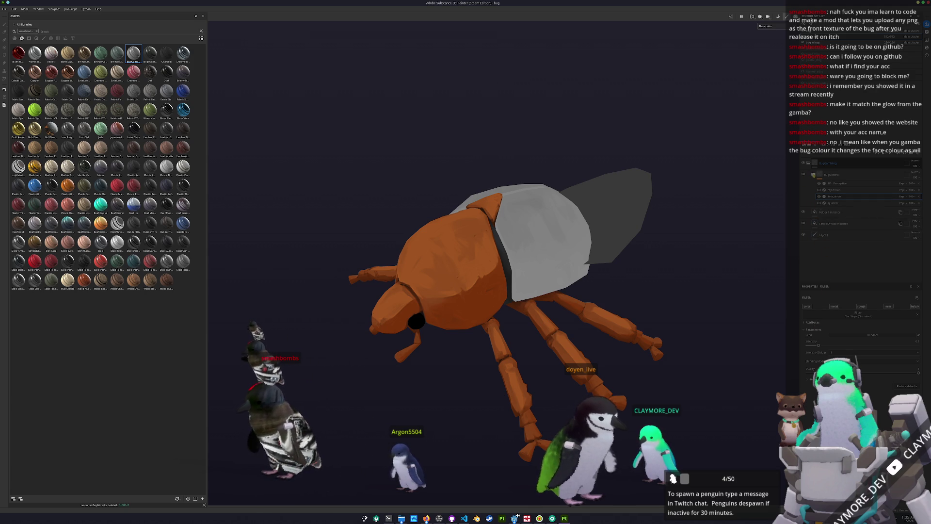
key("ctrl+v")
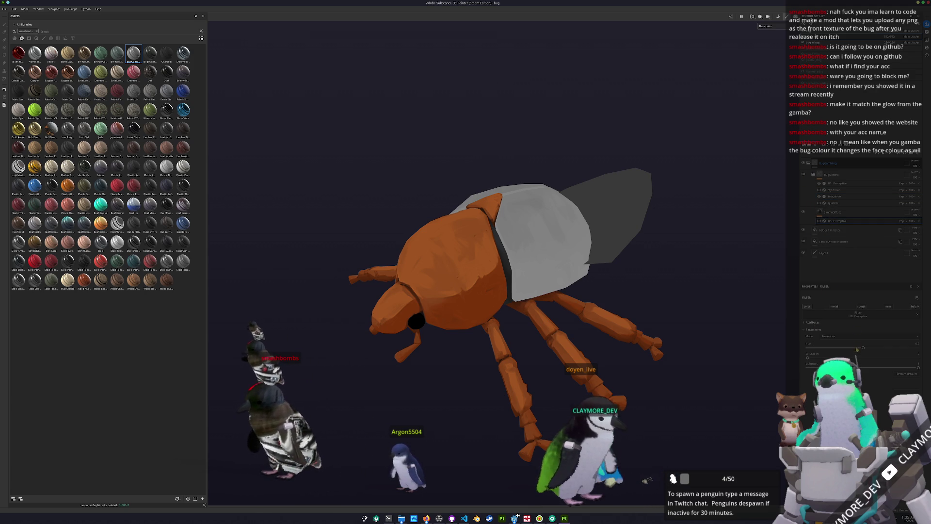
mouse_move(858, 357)
left_mouse_down()
mouse_move(885, 356)
mouse_move(887, 367)
mouse_move(848, 367)
mouse_move(918, 367)
left_mouse_up()
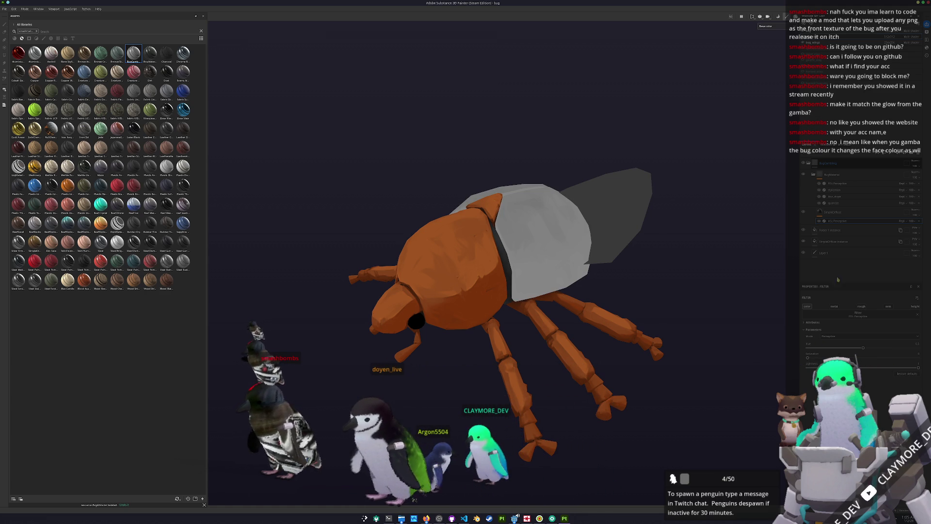
left_click(819, 221)
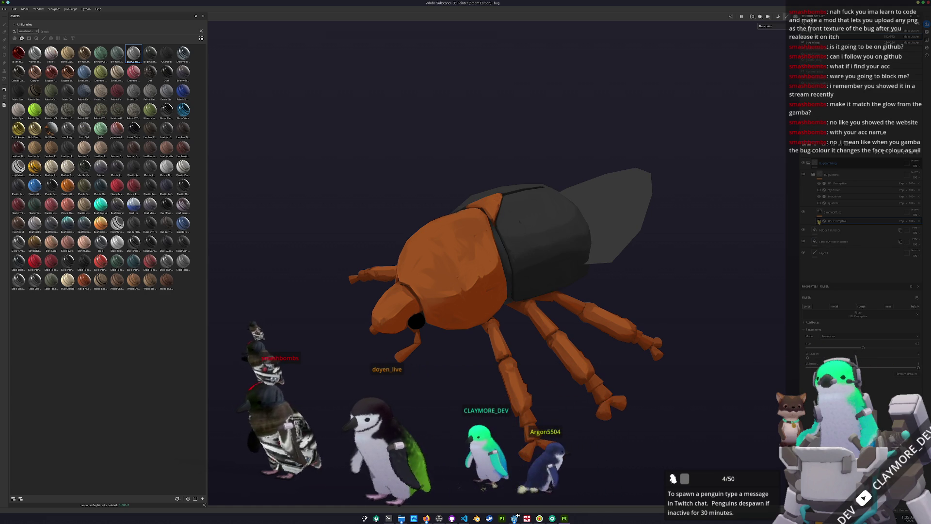
left_click(818, 221)
Delete the extra SimpleDiffuse and Layer 1 layers from the stack.
left_click(830, 203)
left_click(828, 213)
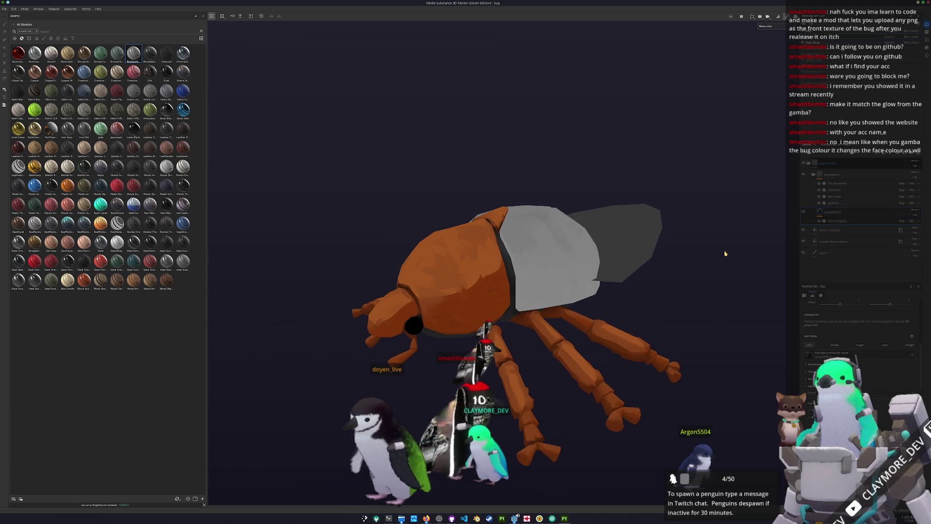
left_click(833, 189)
left_click(840, 336)
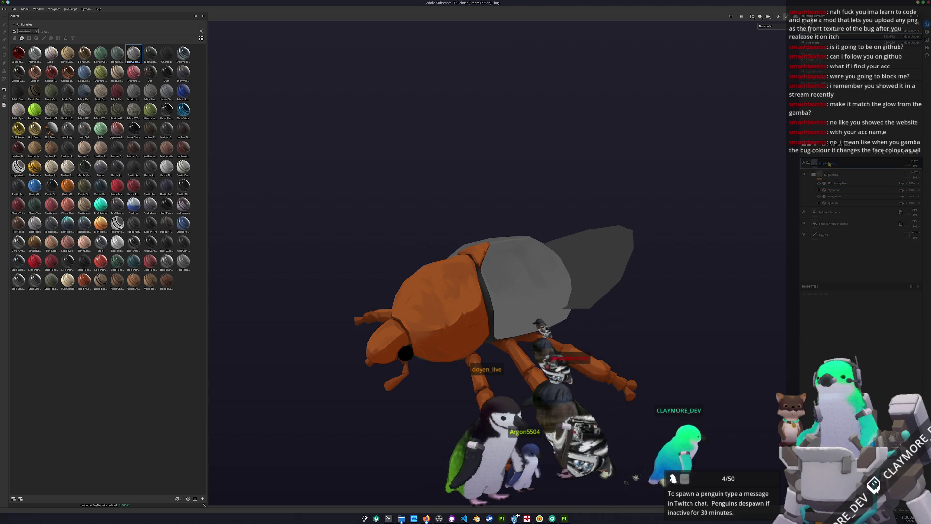
left_click(835, 246)
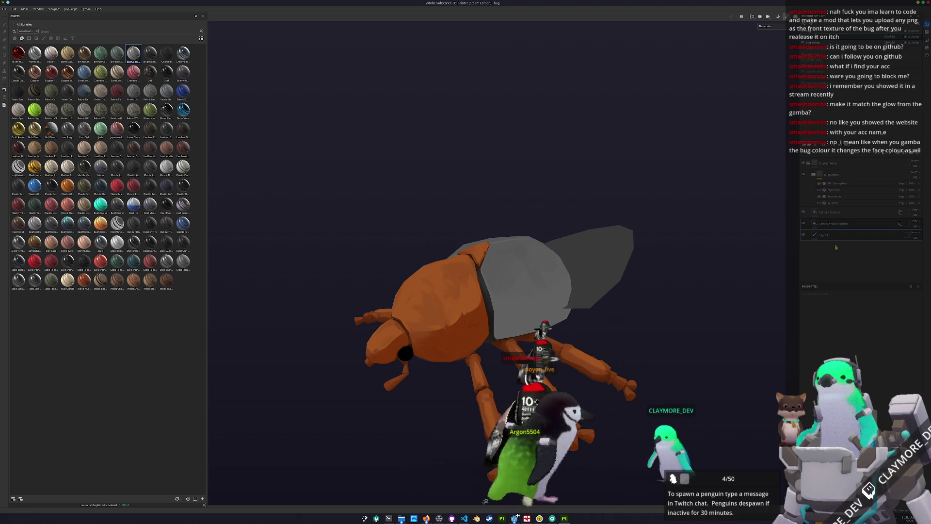
key("Delete")
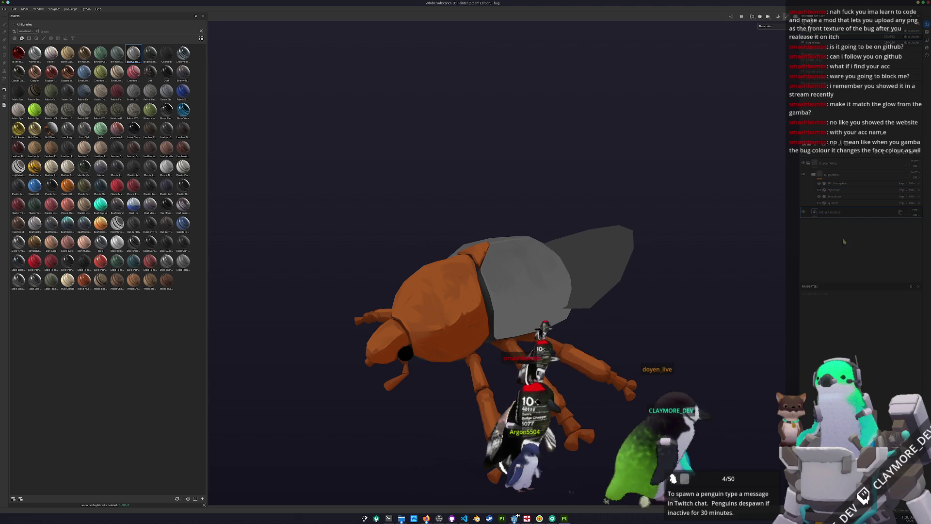
Save the trimmed BugGamba layer group as a smart material.
left_click(833, 164)
right_click(832, 164)
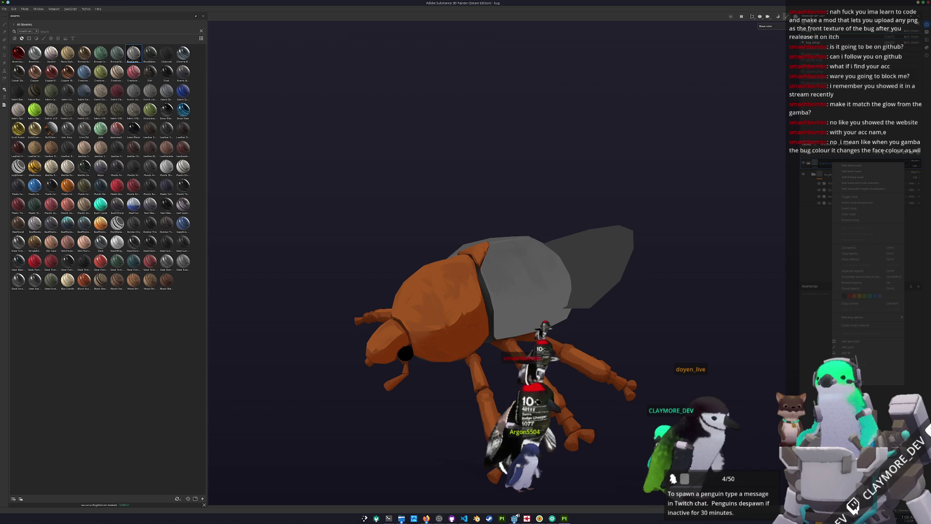
left_click(851, 326)
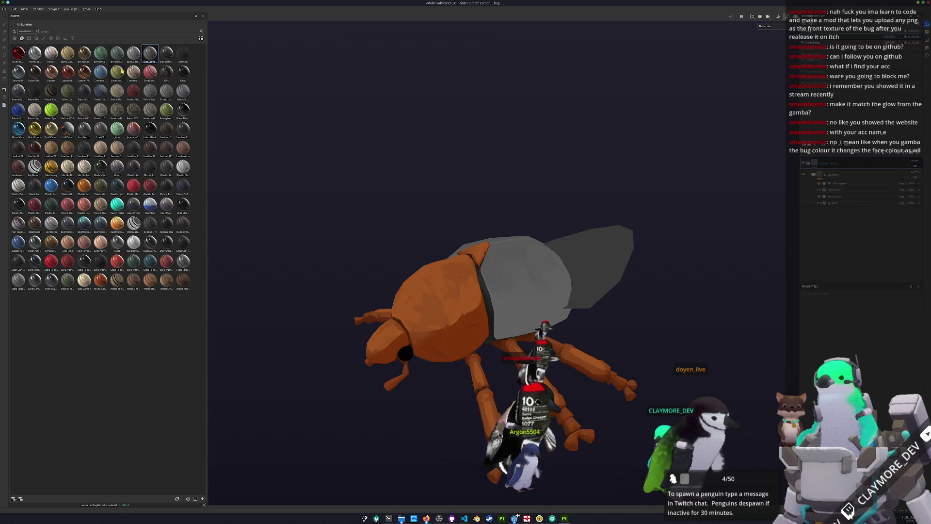
right_click(137, 53)
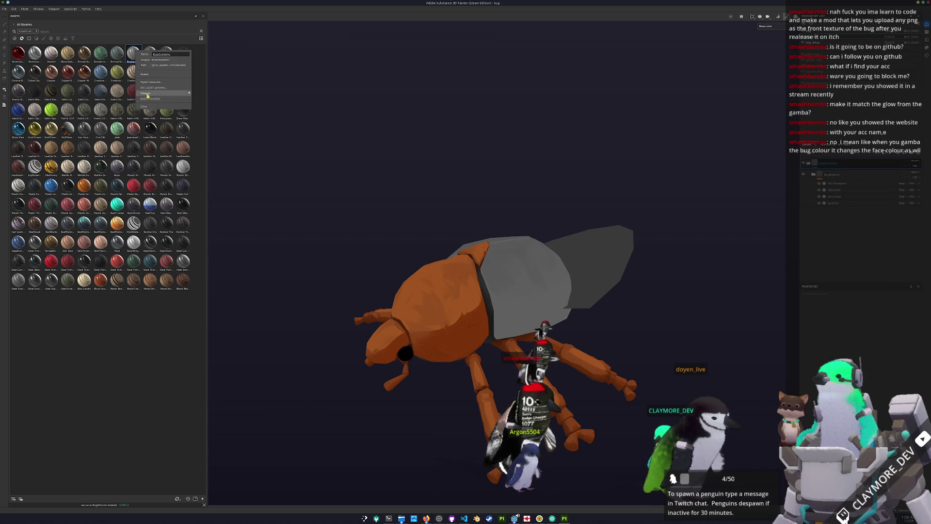
Delete the old BugGambling asset and choose Instantiate across Texture Sets for the BugGambling layer.
left_click(146, 74)
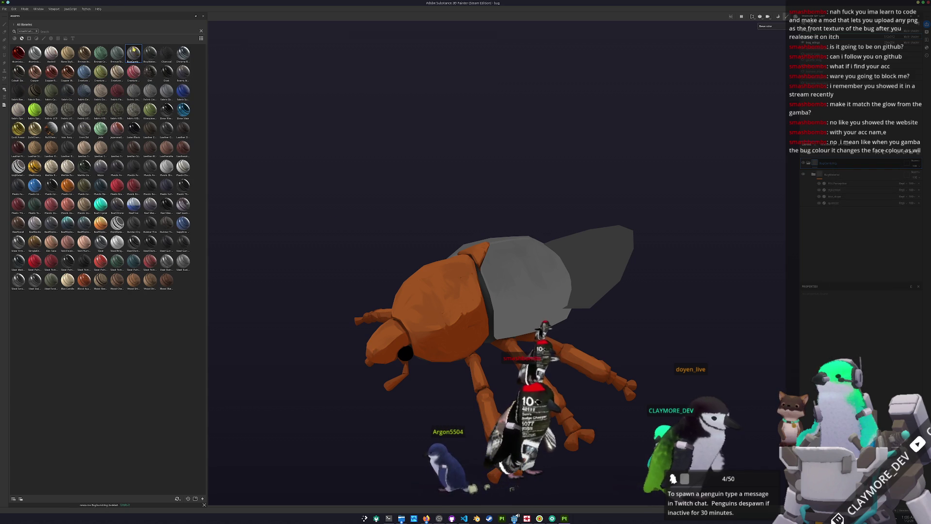
right_click(132, 55)
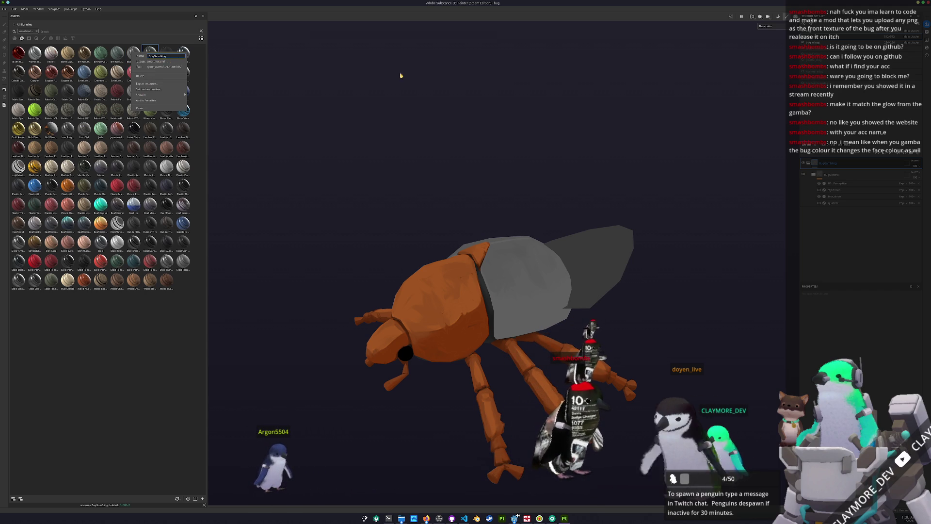
left_click(372, 72)
right_click(836, 166)
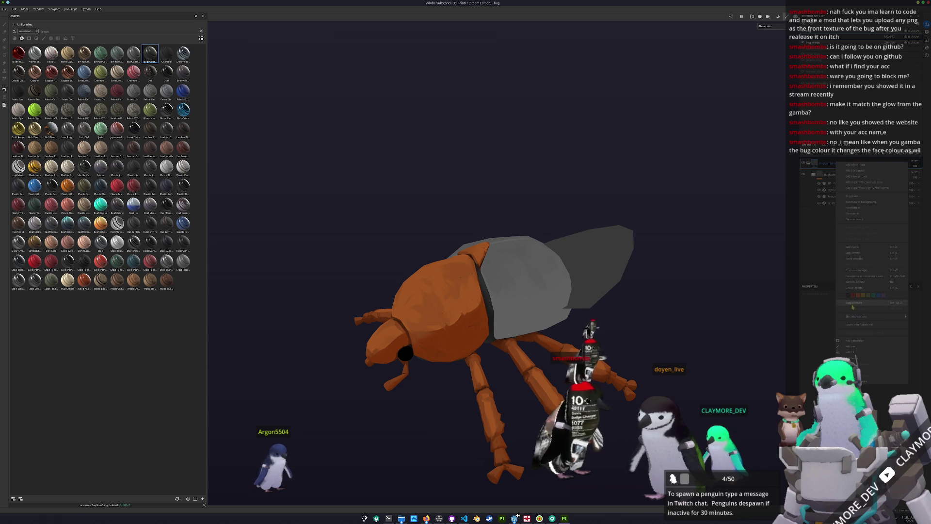
left_click(858, 277)
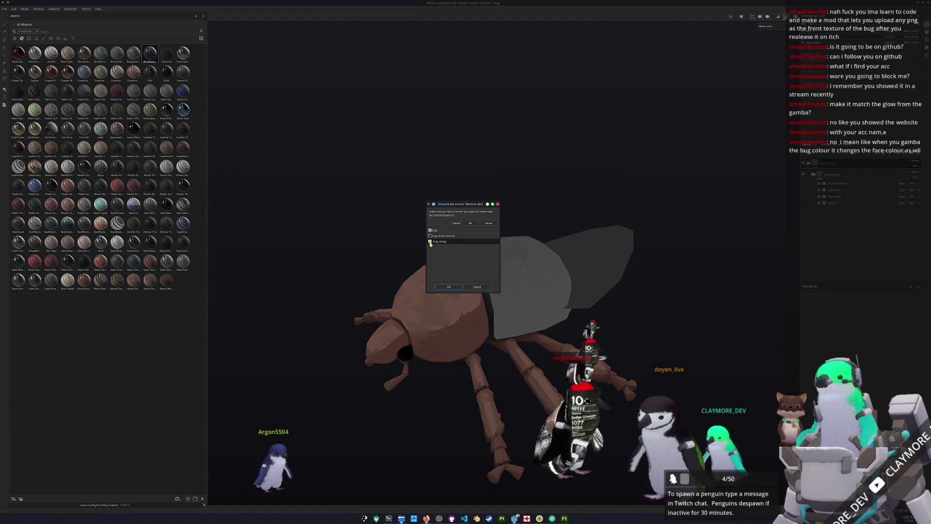
Confirm the instantiation, switch texture set, and move Fill layer 1 above Layer 1.
left_click(448, 287)
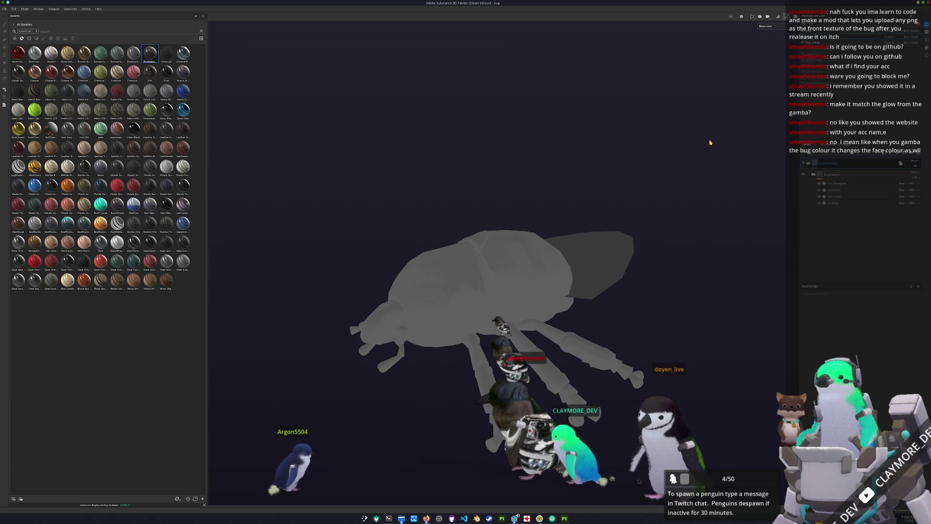
left_click(816, 35)
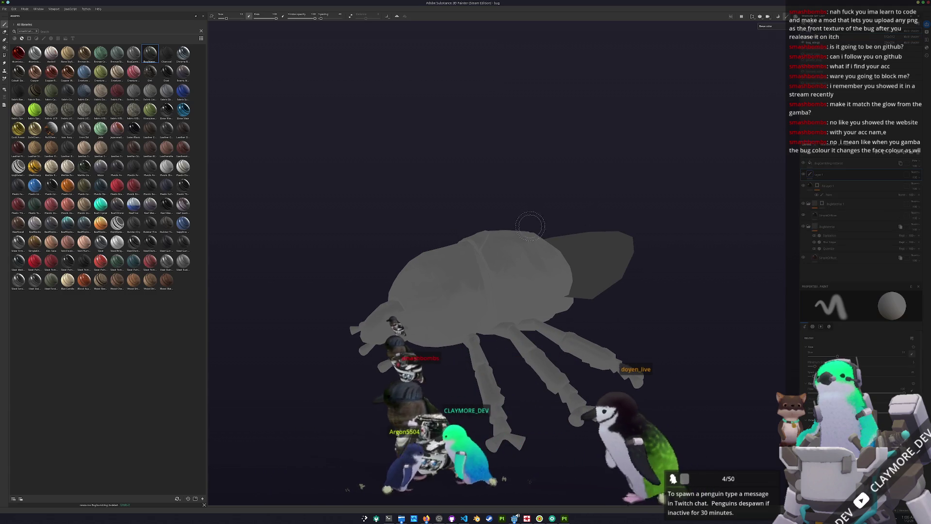
scroll(537, 246, "up", 5)
left_click_drag(537, 247, 582, 238)
scroll(630, 228, "down", 3)
scroll(724, 221, "up", 3)
left_click(827, 186)
left_click_drag(842, 172, 842, 173)
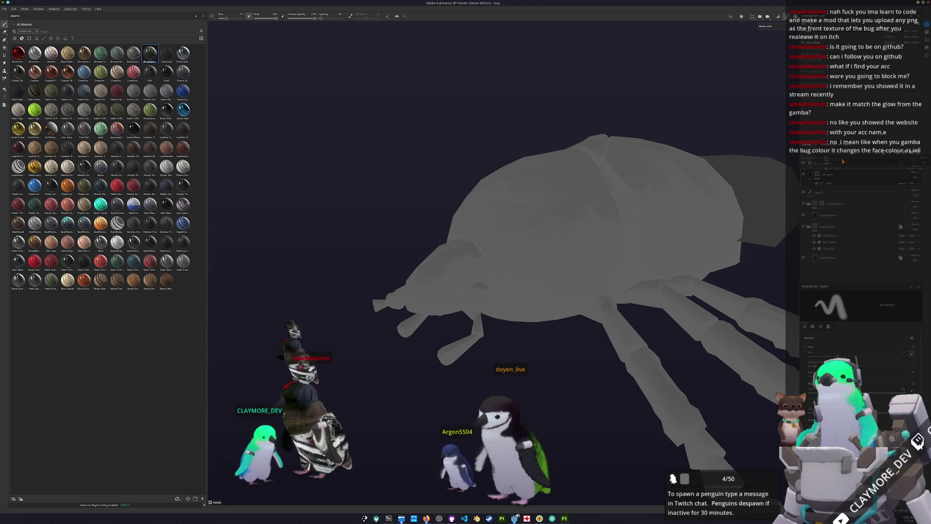
Paint a black eye on the beetle's head and adjust Fill layer 1's base colour.
left_click(478, 297)
left_click_drag(478, 297, 635, 253)
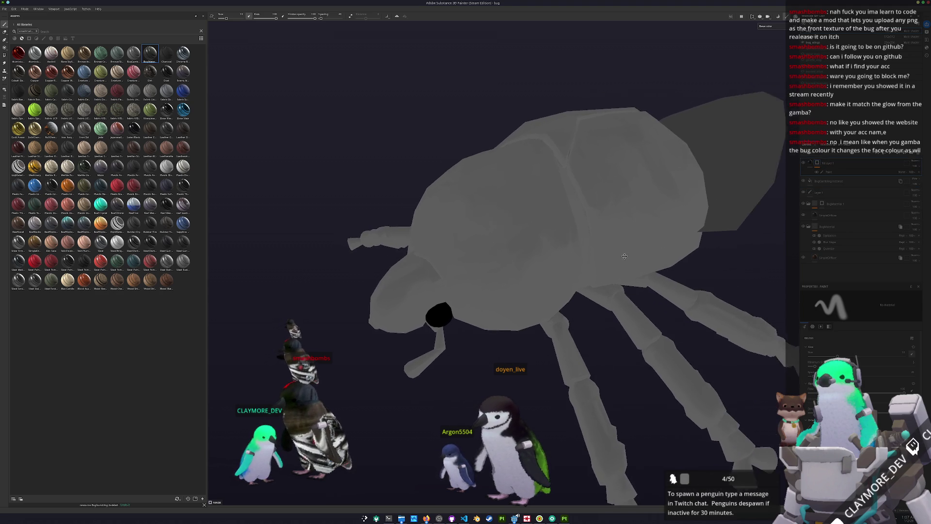
scroll(635, 253, "down", 3)
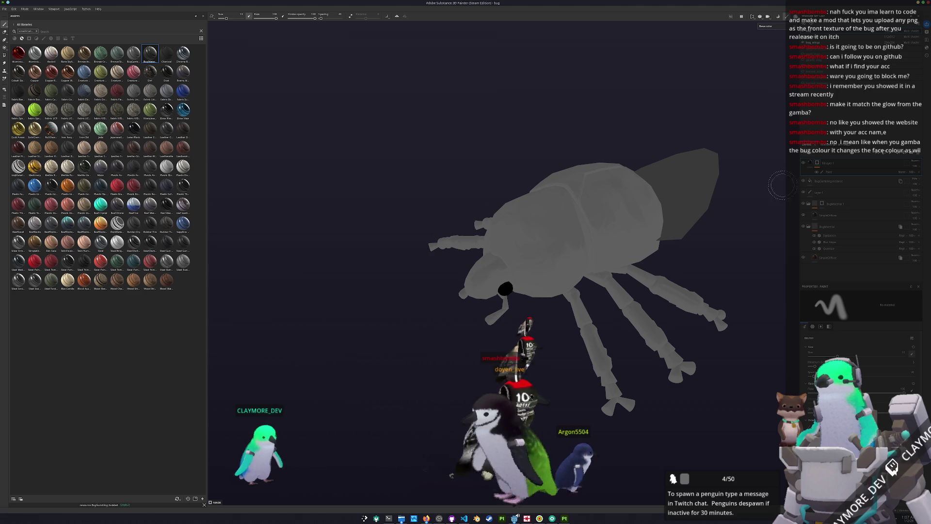
key("Delete")
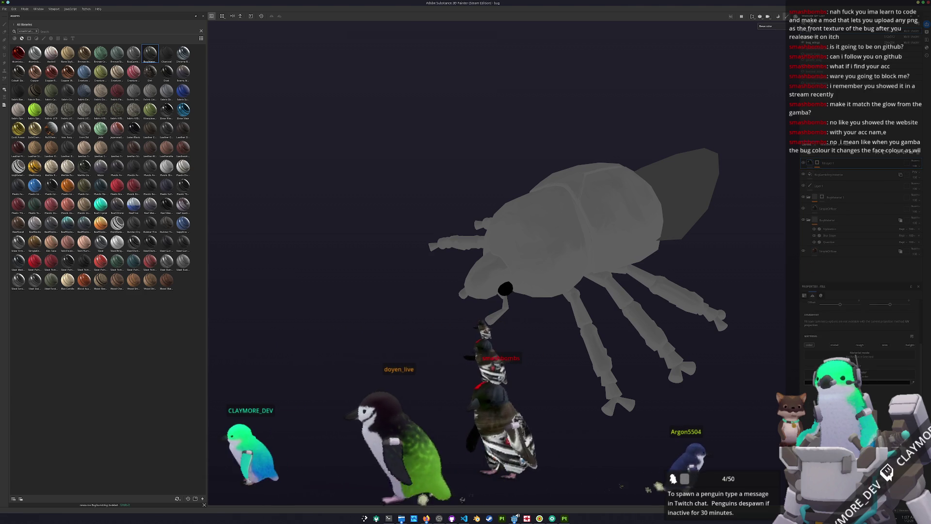
left_click(858, 382)
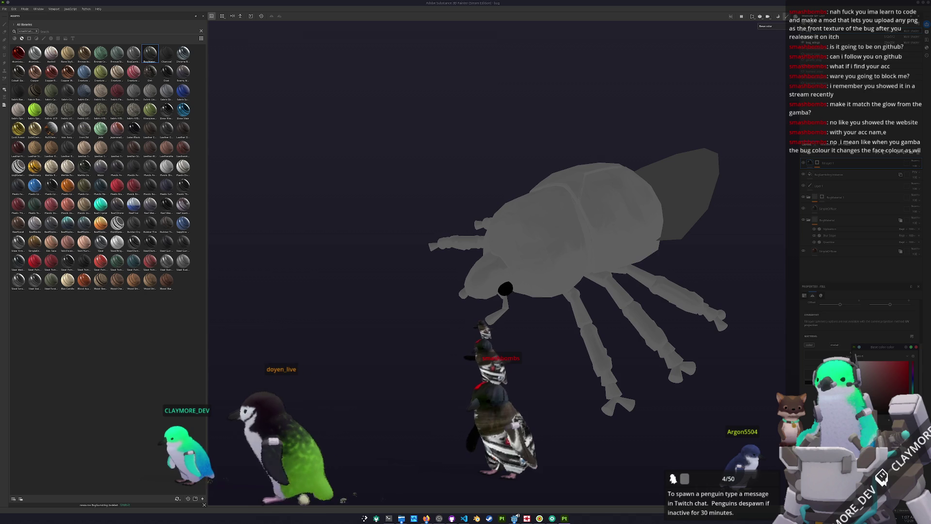
left_click(916, 348)
left_click_drag(638, 326, 587, 325)
key("ctrl+shift+e")
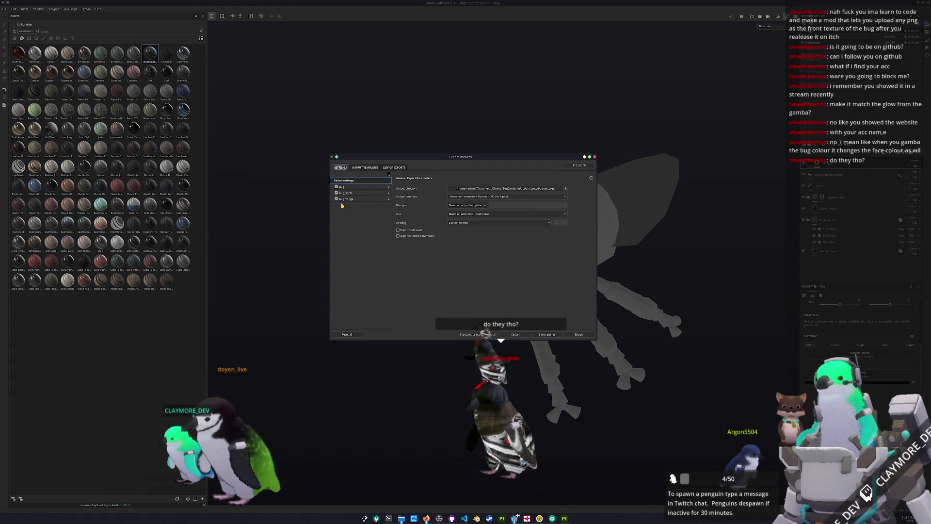
Export the bug textures, then open cyclommatus_stag.spp from the godot assets bug folder.
left_click(574, 334)
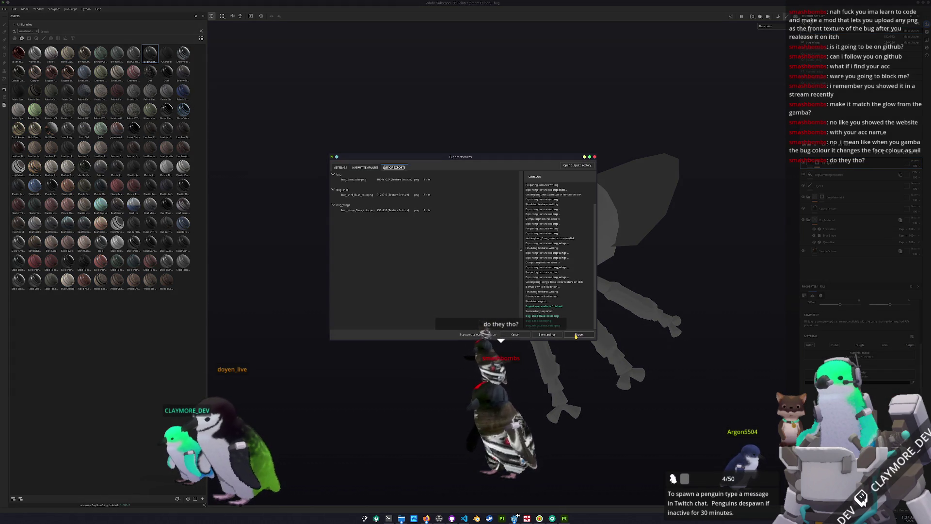
left_click(5, 10)
left_click(11, 21)
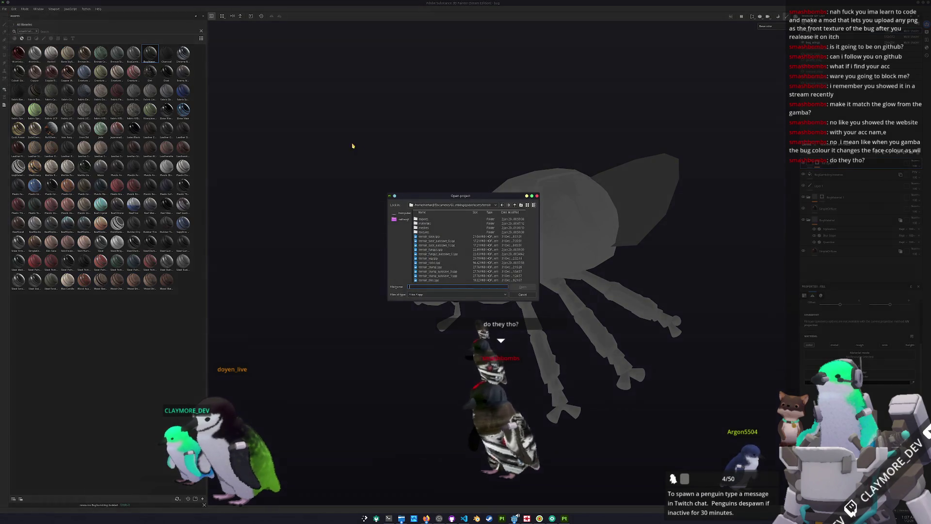
left_click(515, 205)
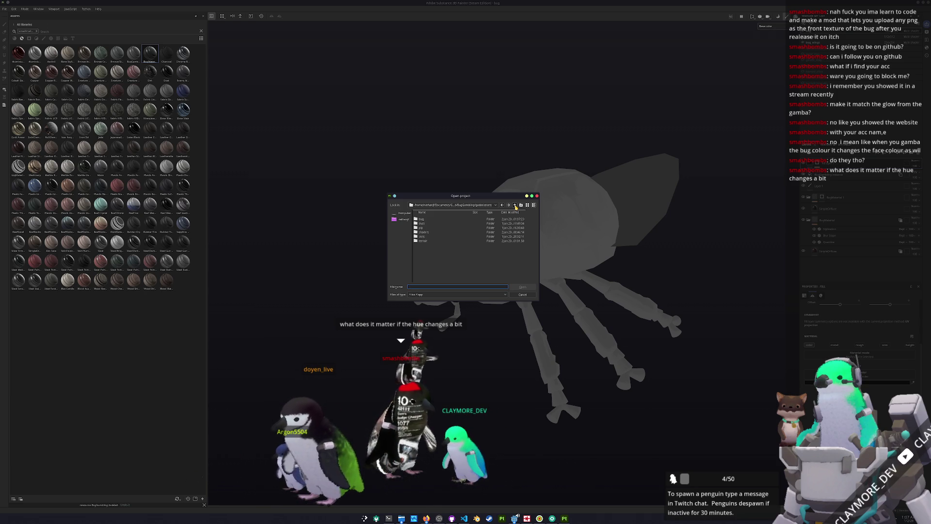
double_click(423, 220)
double_click(433, 250)
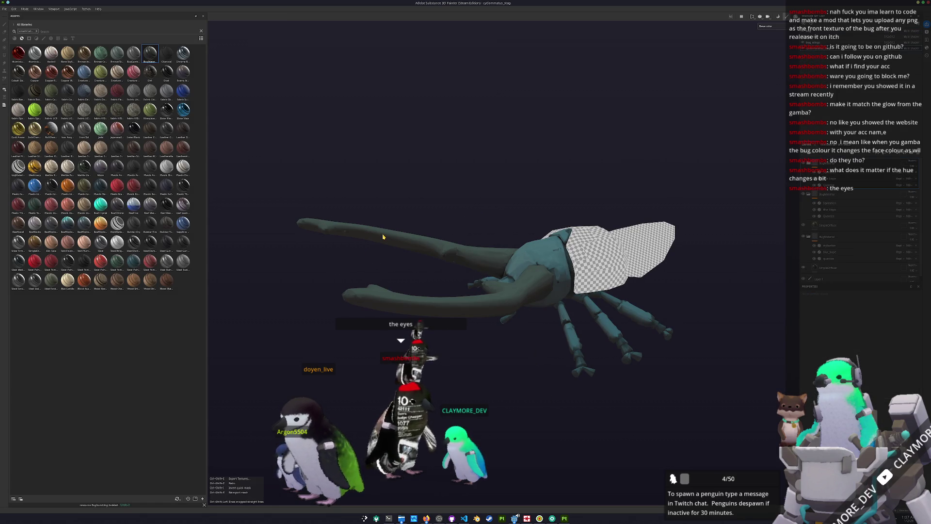
Drop the BugGamb asset onto the cyclommatus_stag beetle and export its textures.
mouse_move(133, 54)
left_mouse_down()
mouse_move(270, 141)
mouse_move(368, 233)
left_mouse_up()
key("ctrl+shift+e")
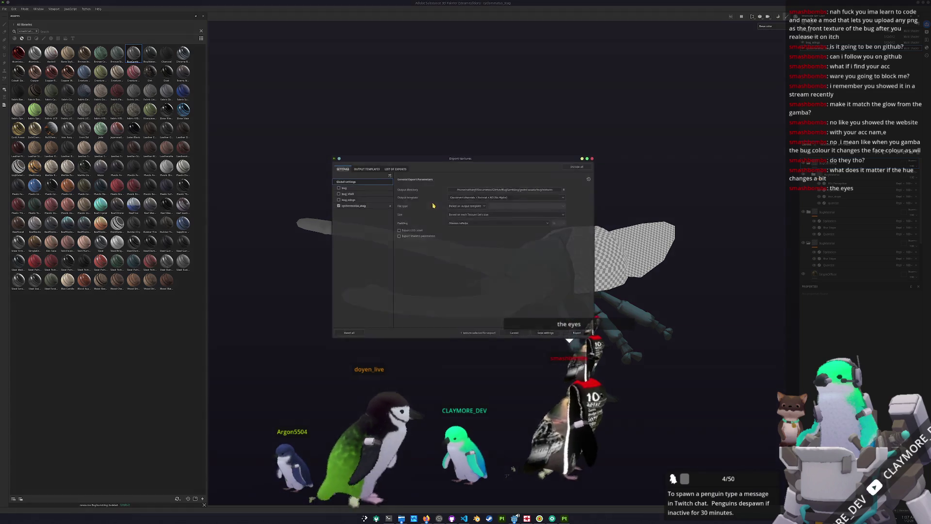
left_click(584, 335)
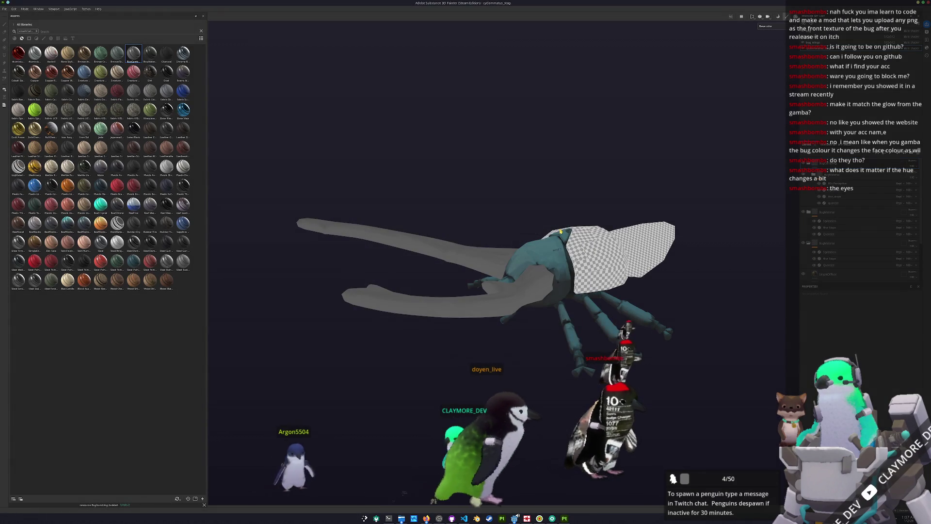
Open giant_stag.spp, resolve the save prompt, and export its textures.
left_click(5, 9)
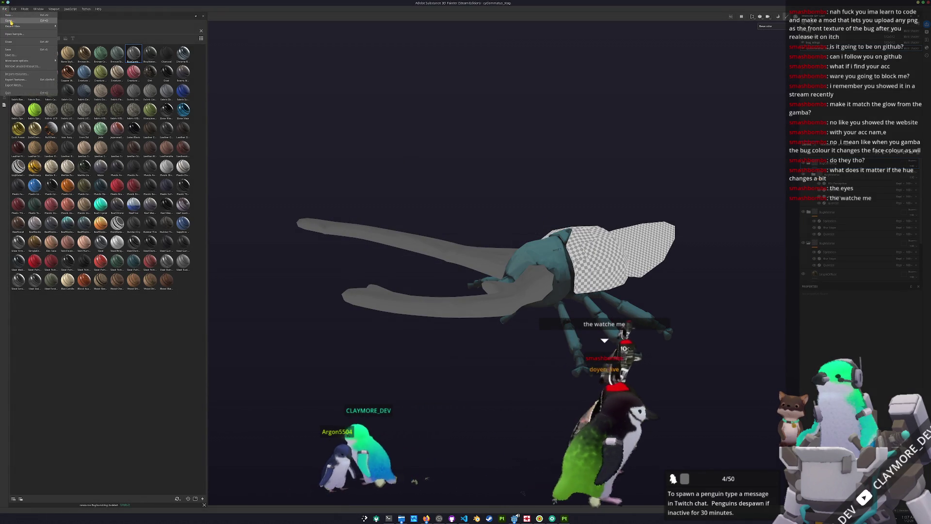
left_click(17, 21)
double_click(432, 255)
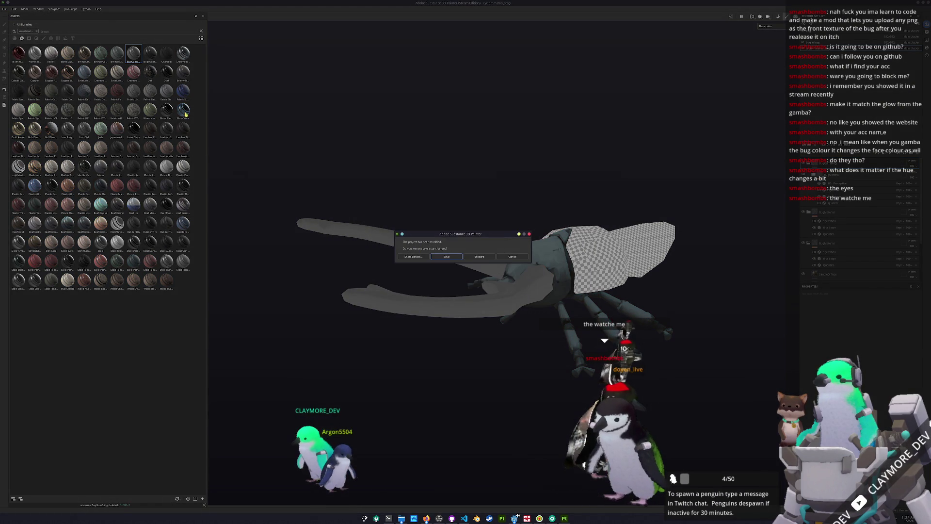
left_click(442, 258)
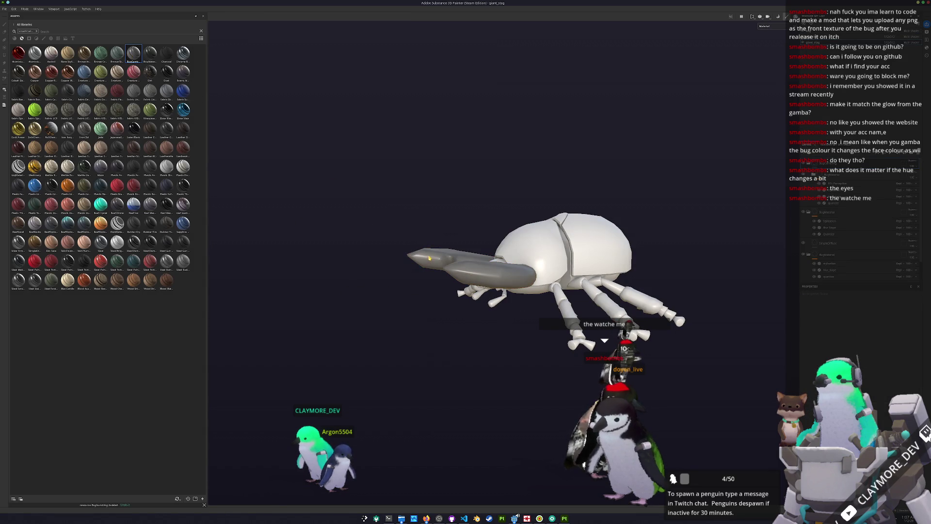
key("ctrl+shift+e")
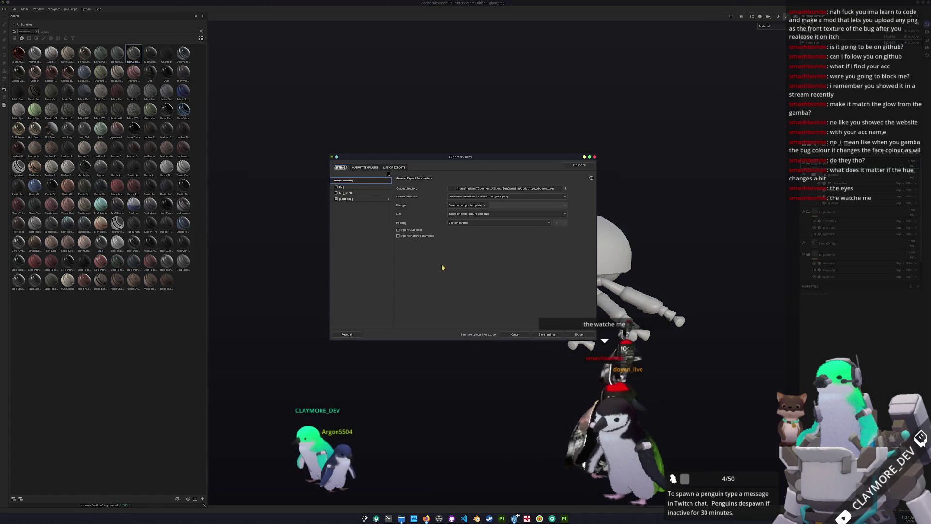
left_click(580, 334)
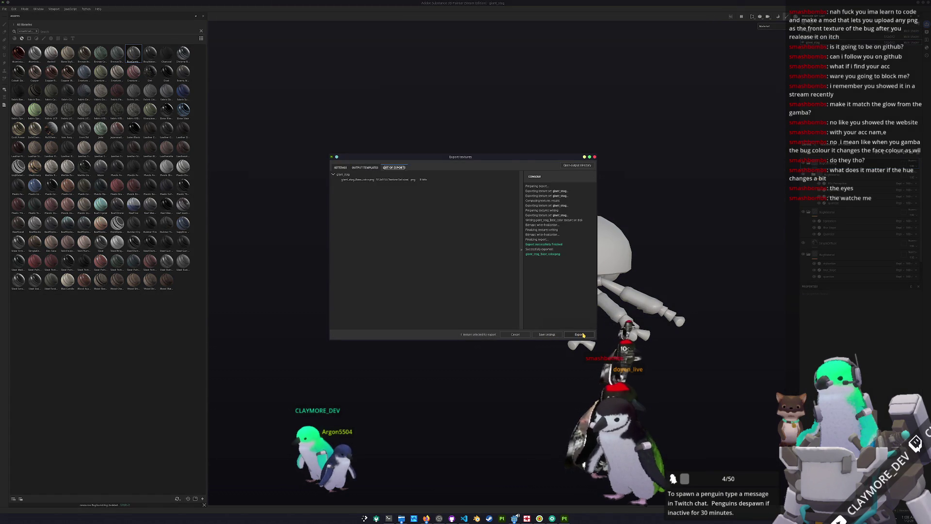
left_click(5, 9)
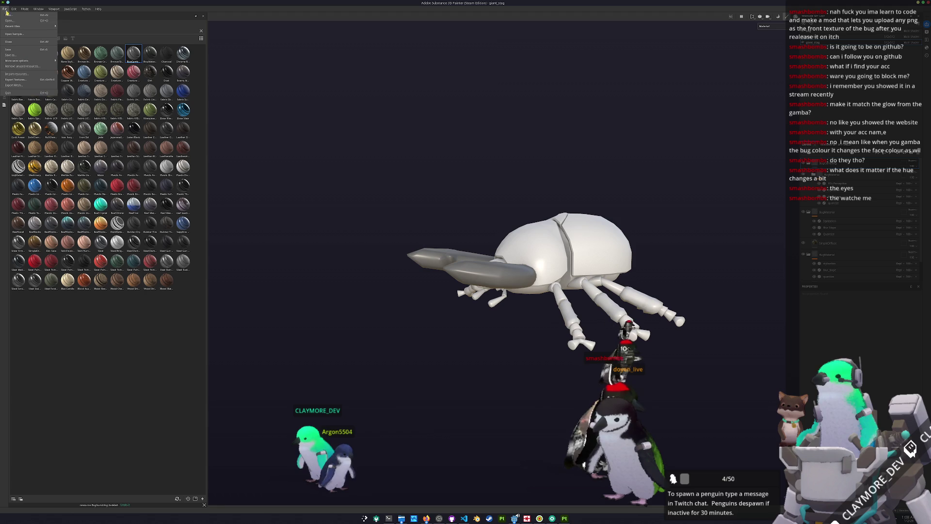
left_click(8, 21)
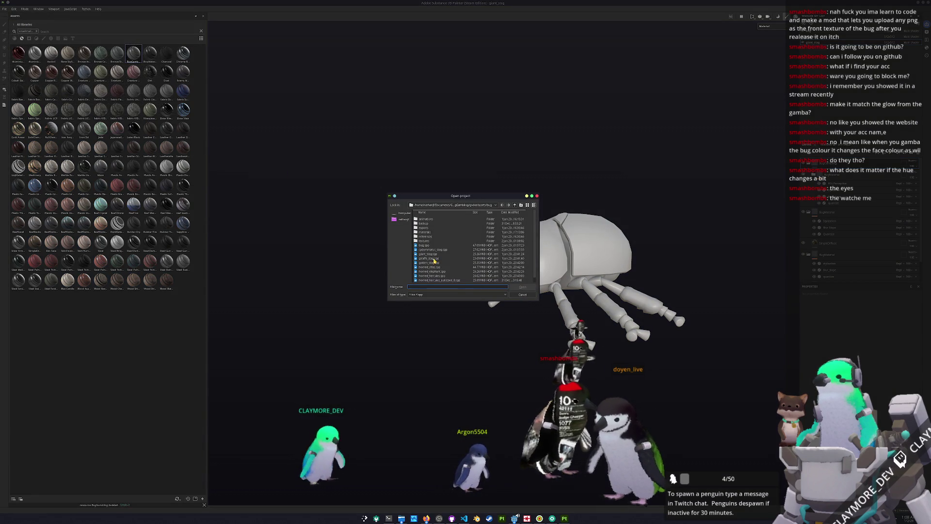
Open the giraffe_stag beetle project.
double_click(429, 258)
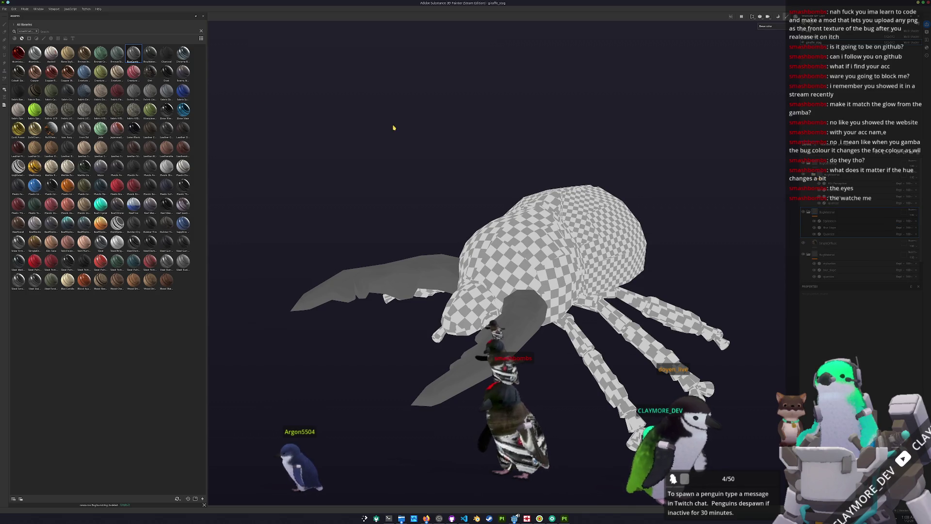
left_click(5, 9)
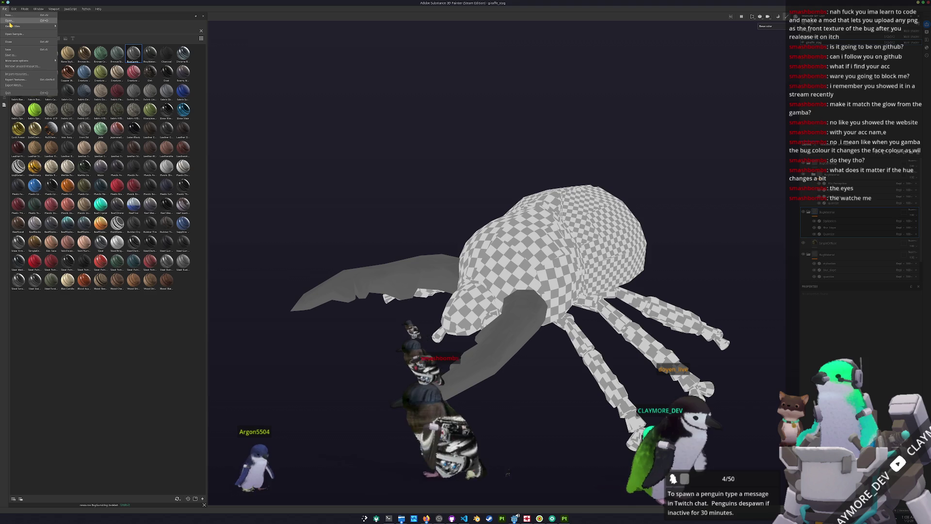
left_click(426, 120)
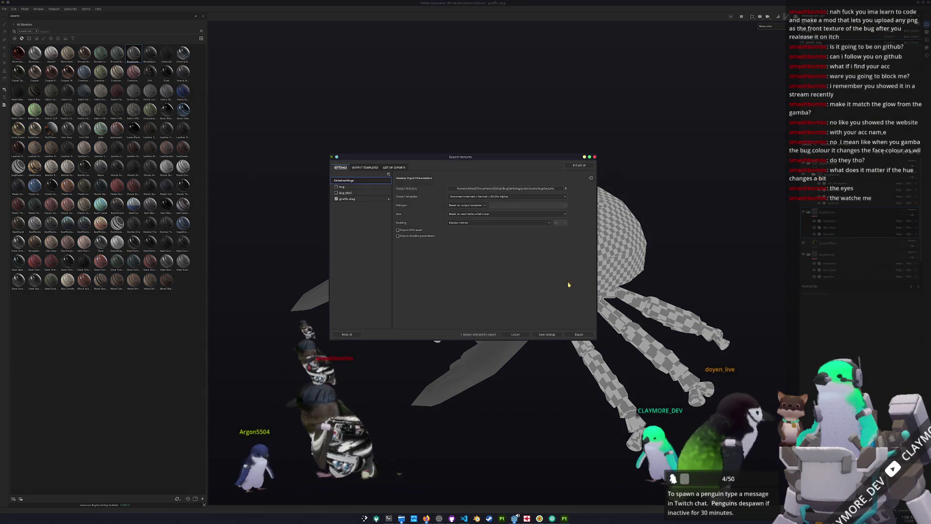
Open golden_stag from the project browser, resolve the save prompt, and export its textures.
left_click(4, 10)
mouse_move(48, 27)
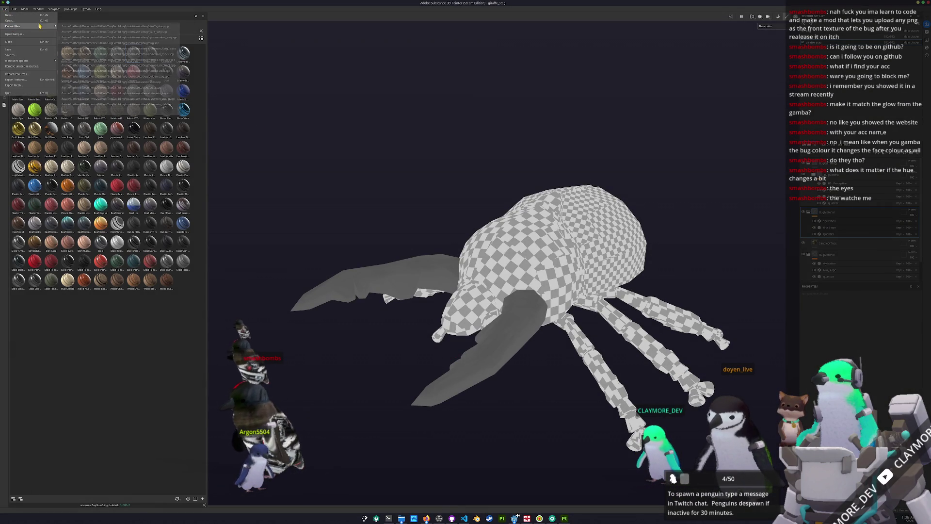
left_click(9, 21)
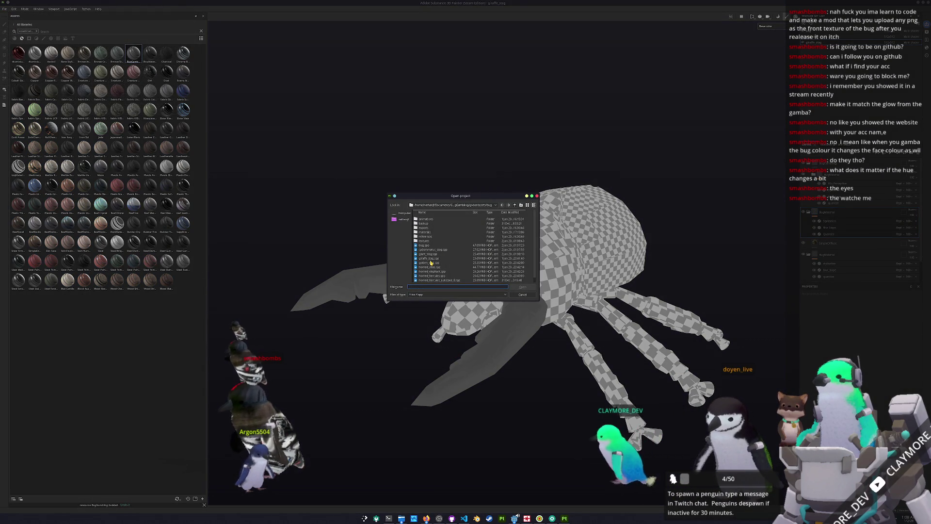
double_click(433, 263)
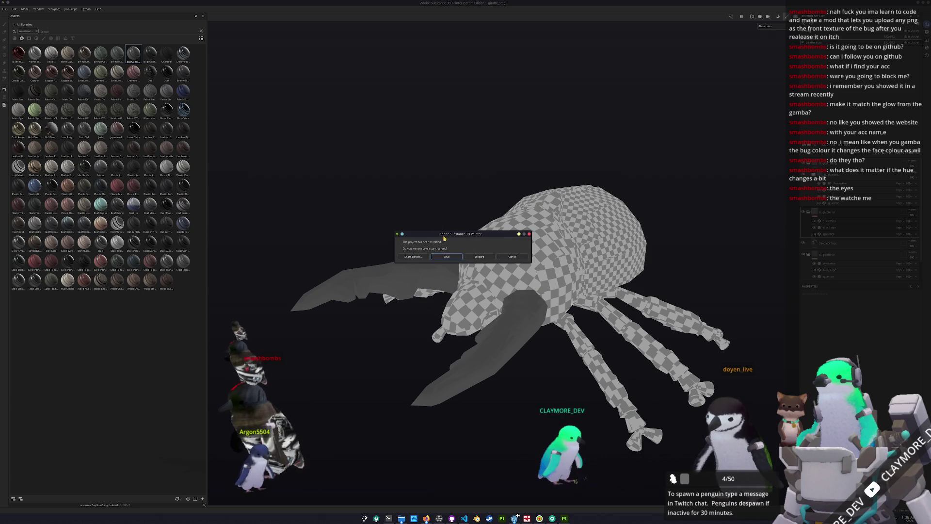
left_click(447, 256)
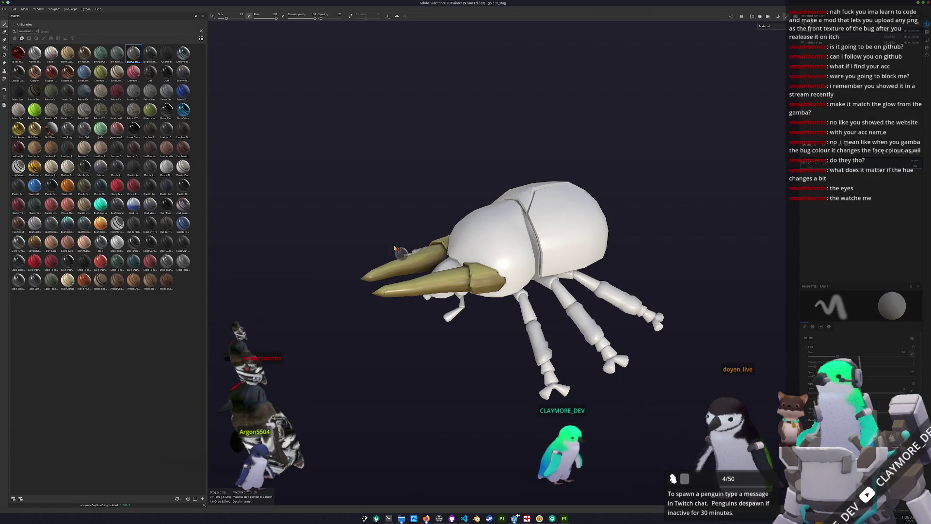
key("ctrl+shift+e")
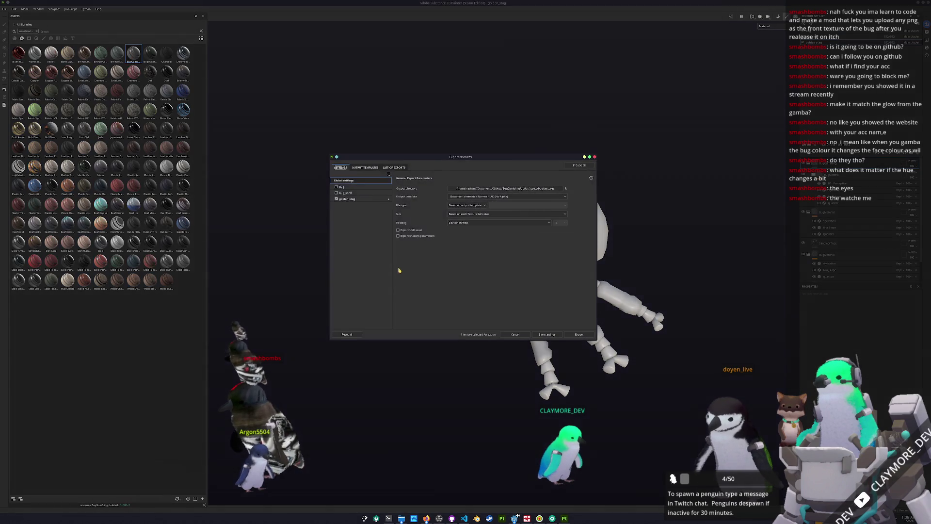
left_click(579, 334)
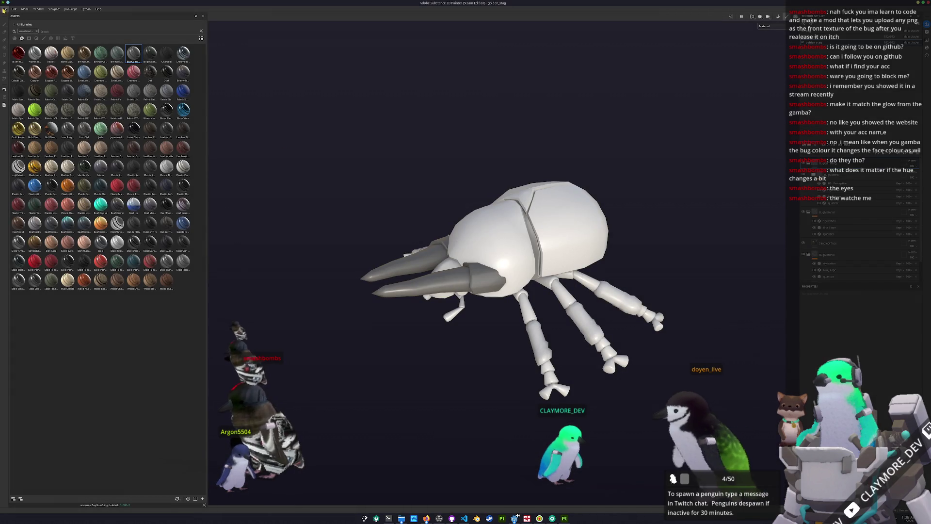
Open the horned_atlas project and export its textures.
left_click(5, 10)
left_click(19, 21)
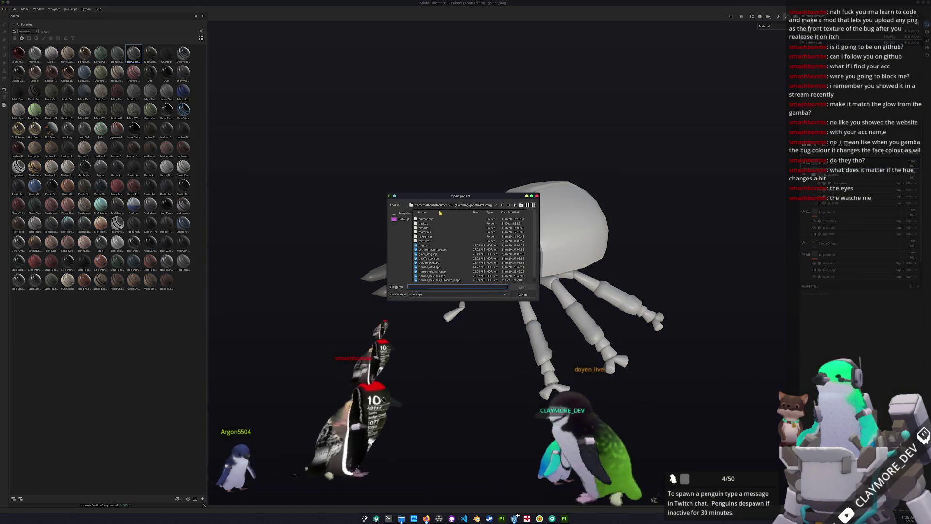
double_click(430, 266)
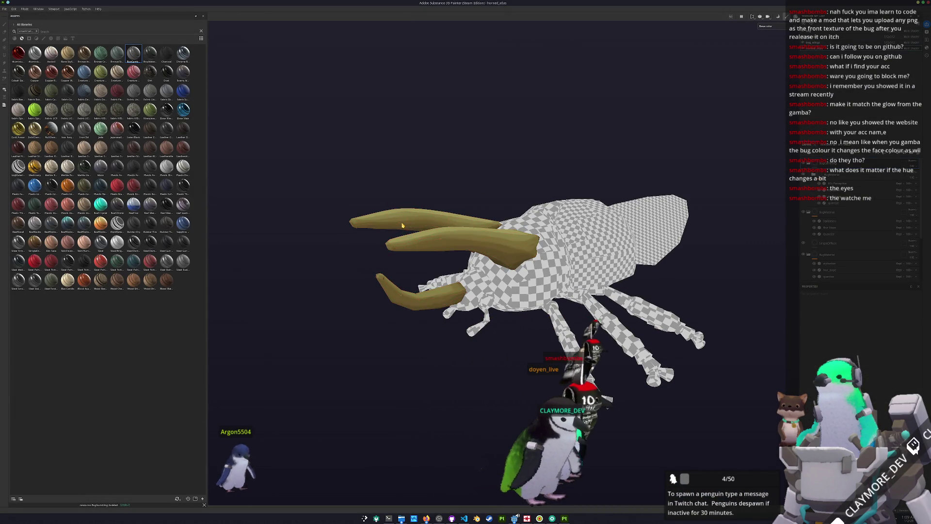
key("ctrl+shift+e")
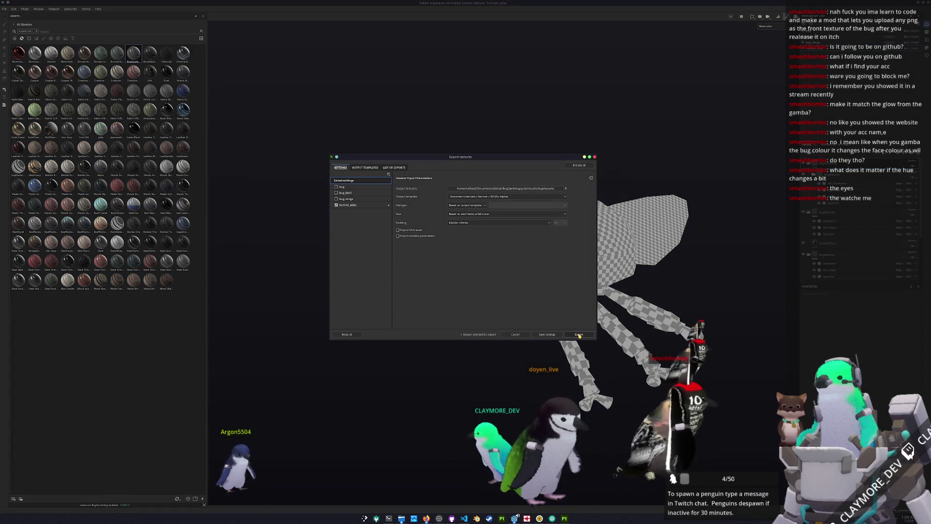
left_click(579, 335)
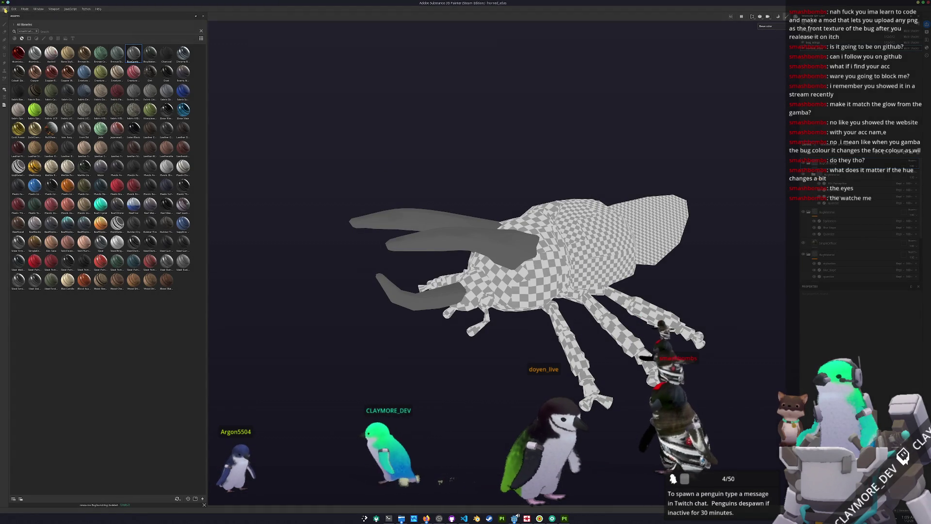
Open the horned_elephant project and export its textures.
left_click(6, 9)
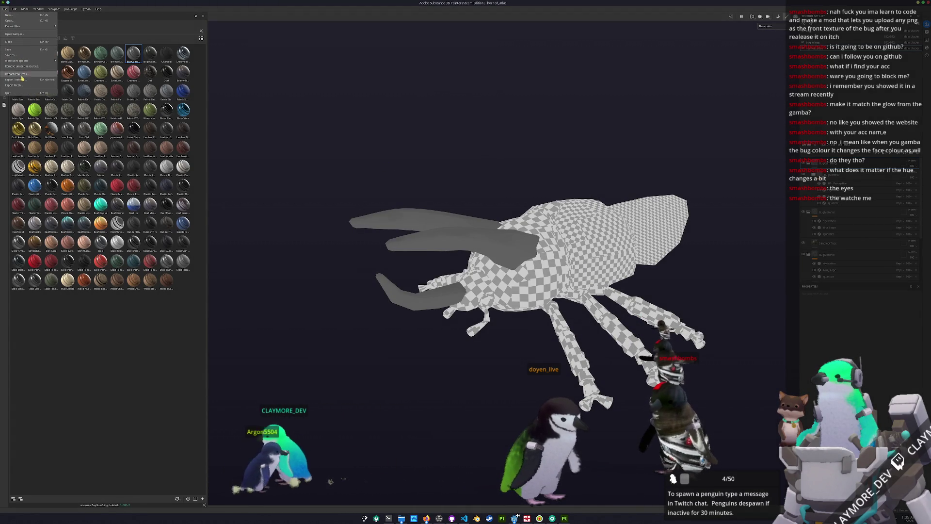
left_click(29, 21)
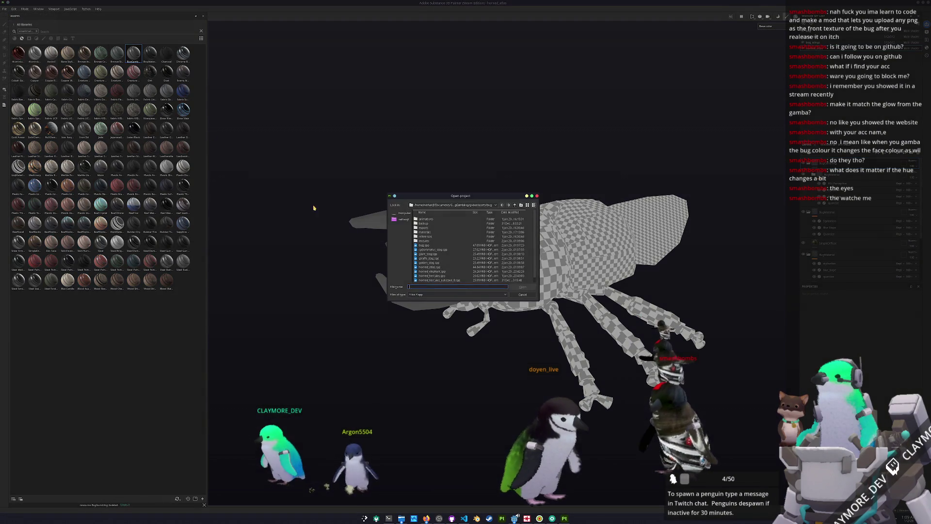
double_click(432, 272)
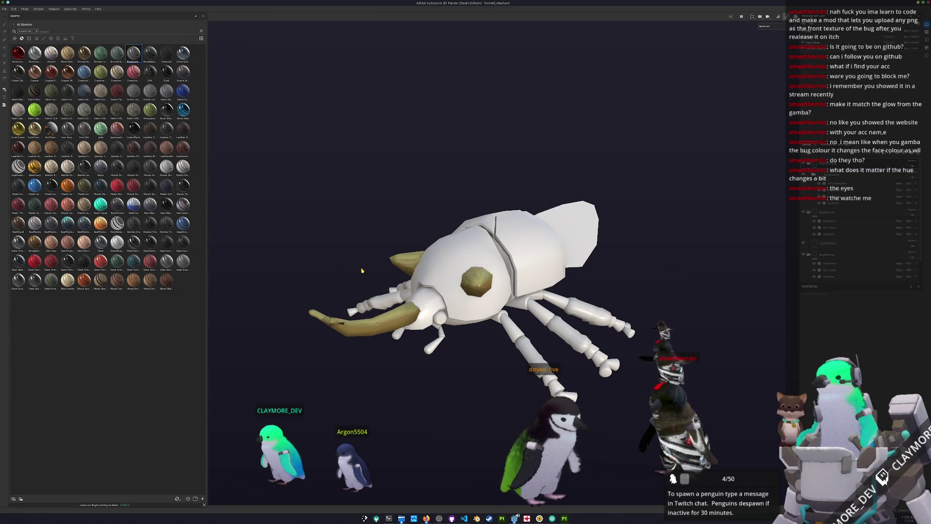
key("ctrl+shift+e")
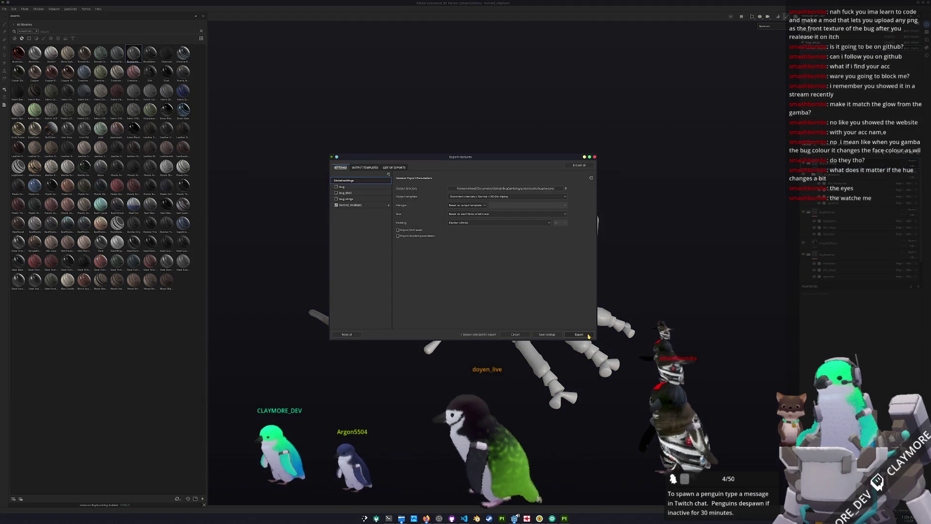
left_click(579, 334)
left_click(4, 8)
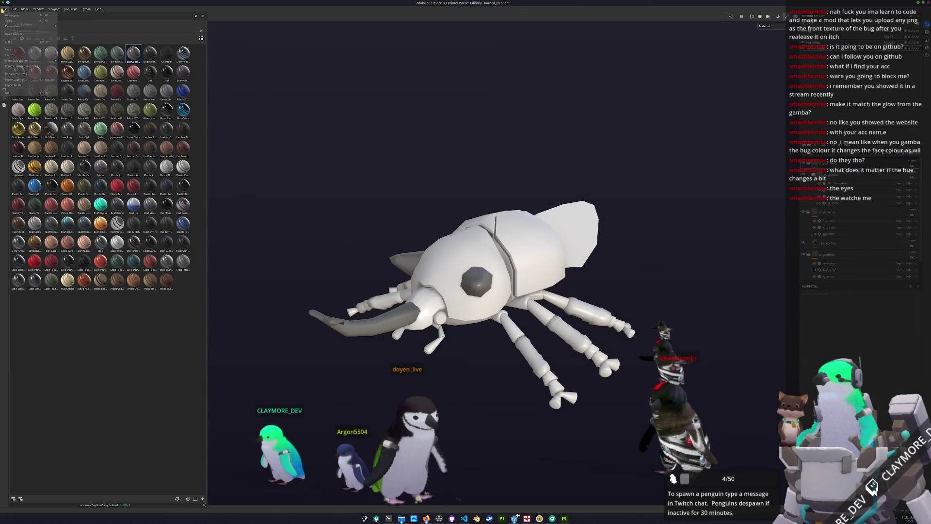
Open the horned_hercules project and export its textures.
mouse_move(29, 26)
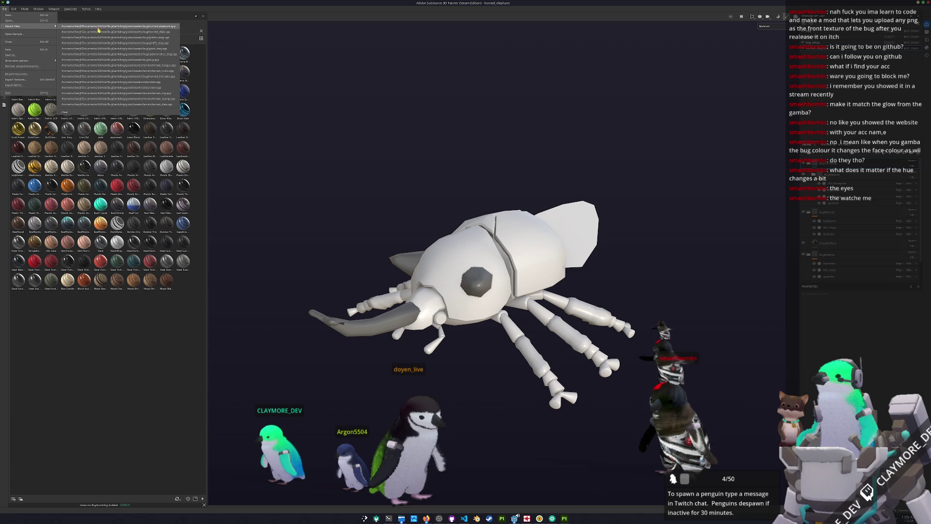
left_click(19, 20)
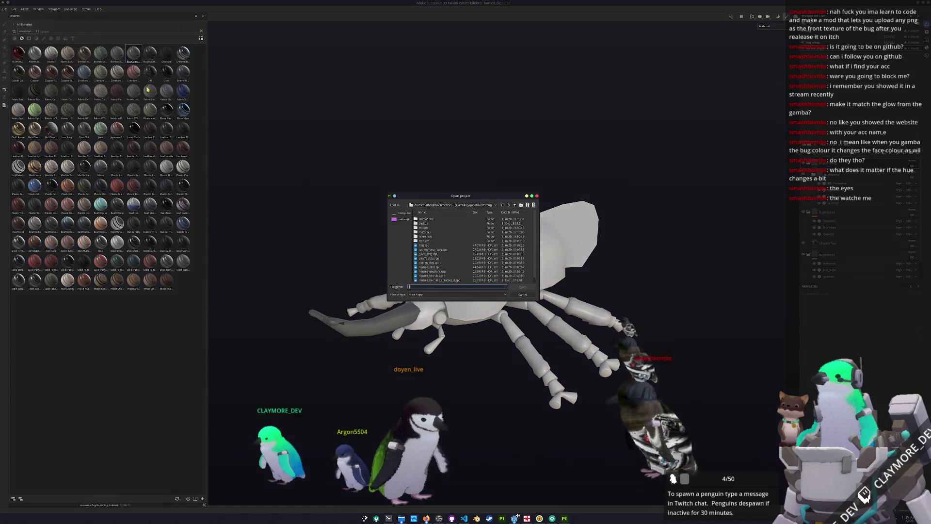
double_click(431, 275)
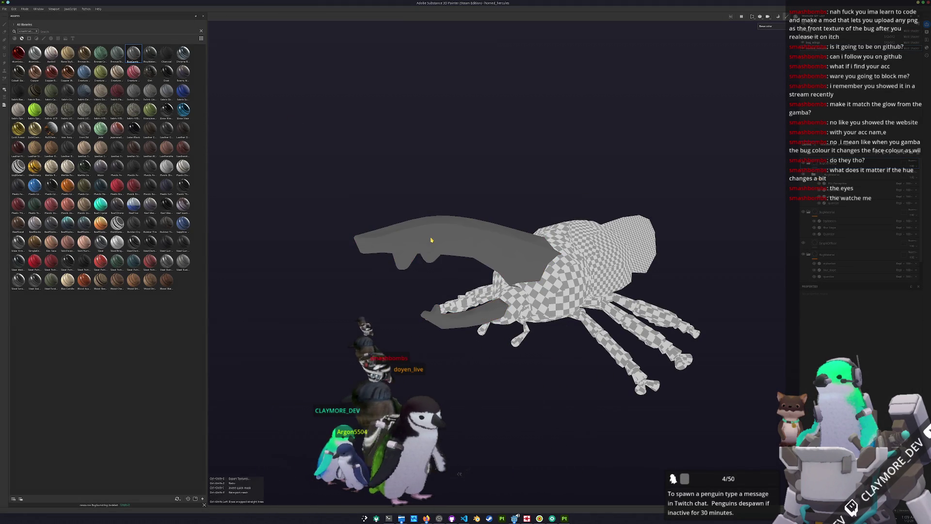
key("ctrl+shift+e")
left_click(580, 335)
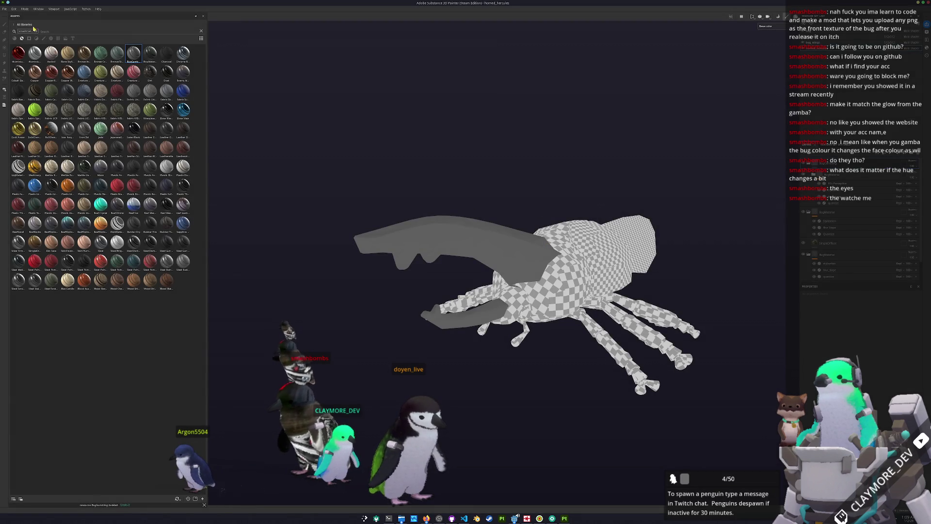
Cancel opening another project and switch to the Godot desktop.
left_click(5, 8)
left_click(8, 20)
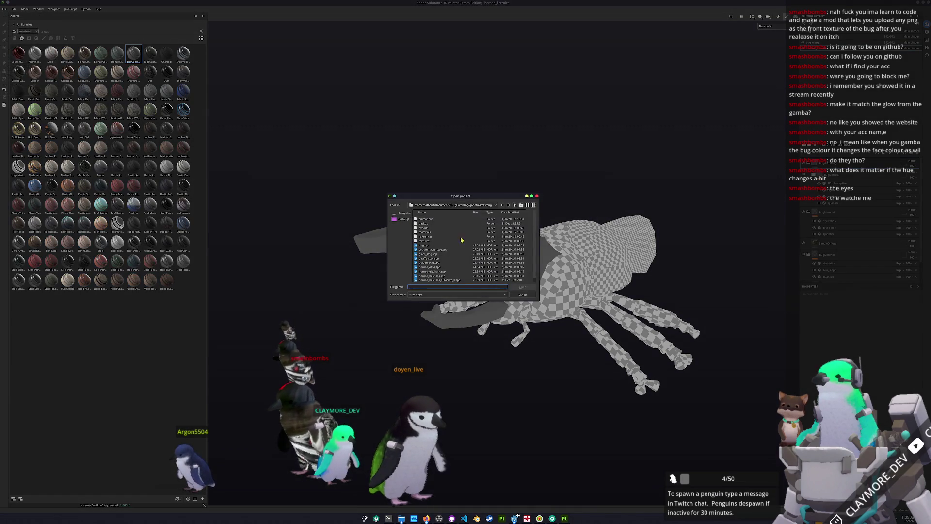
key("Escape")
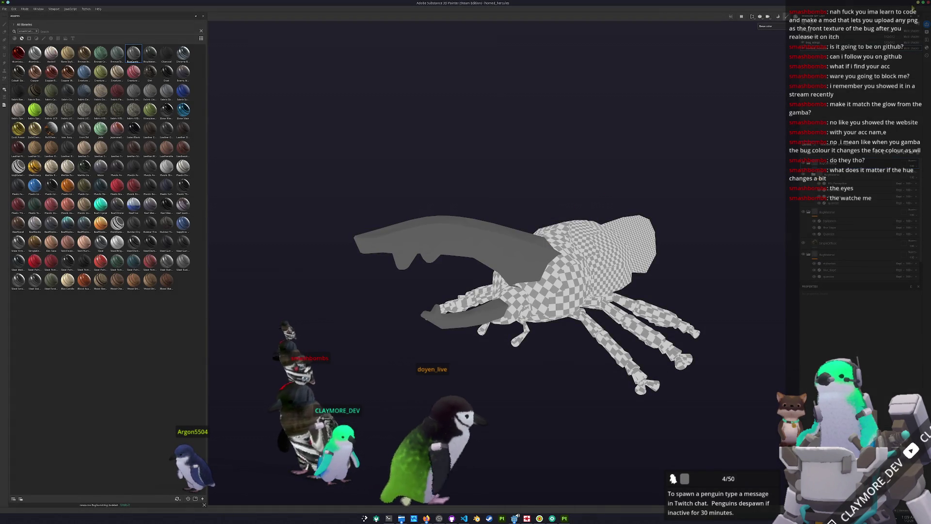
key("super+2")
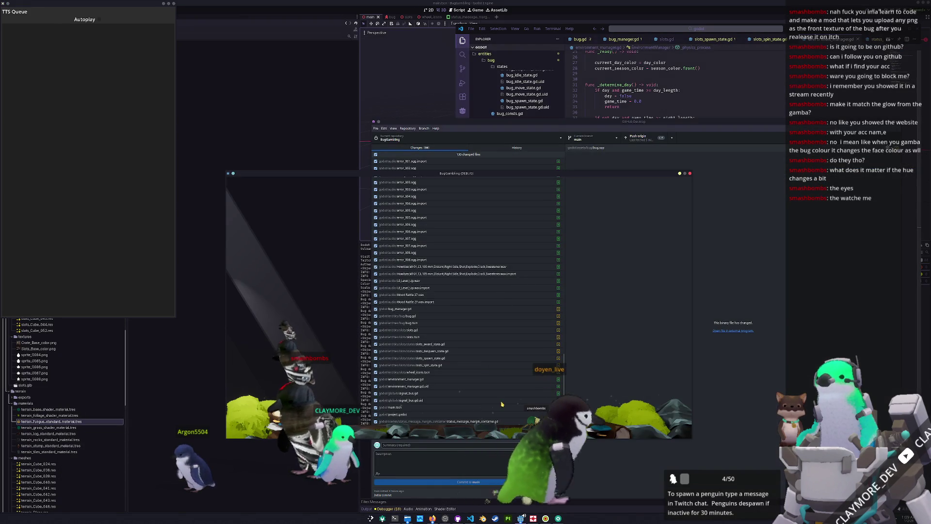
Switch to the bug.tscn tab and select the horned_hercules and cyclommatus_stag meshes.
key("super+1")
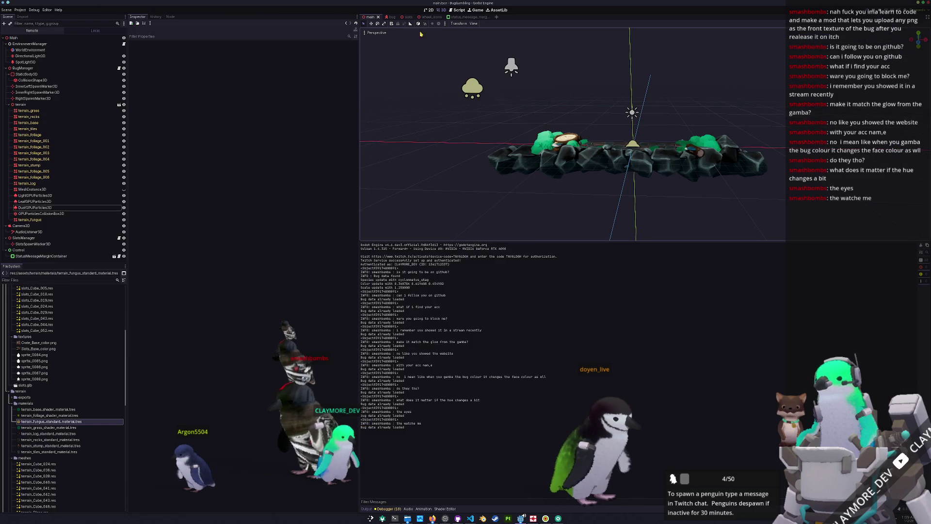
left_click(390, 17)
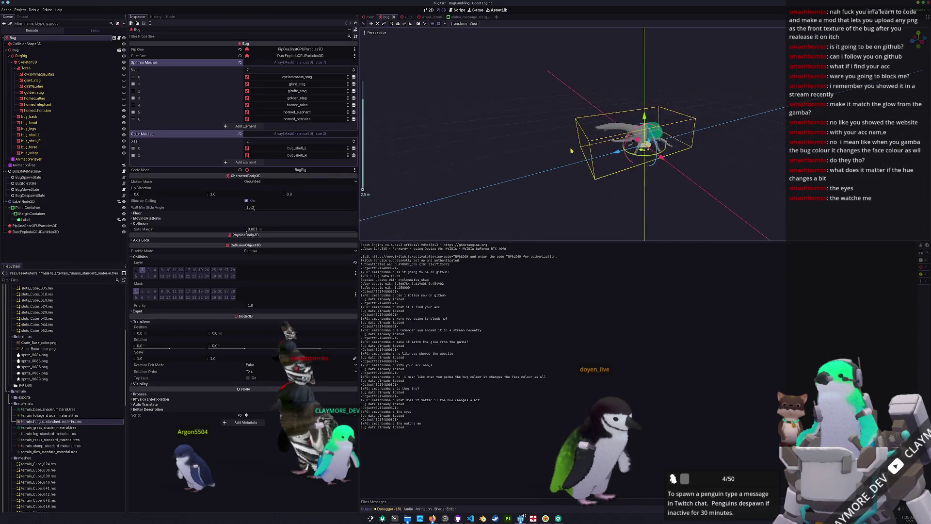
scroll(558, 150, "up", 5)
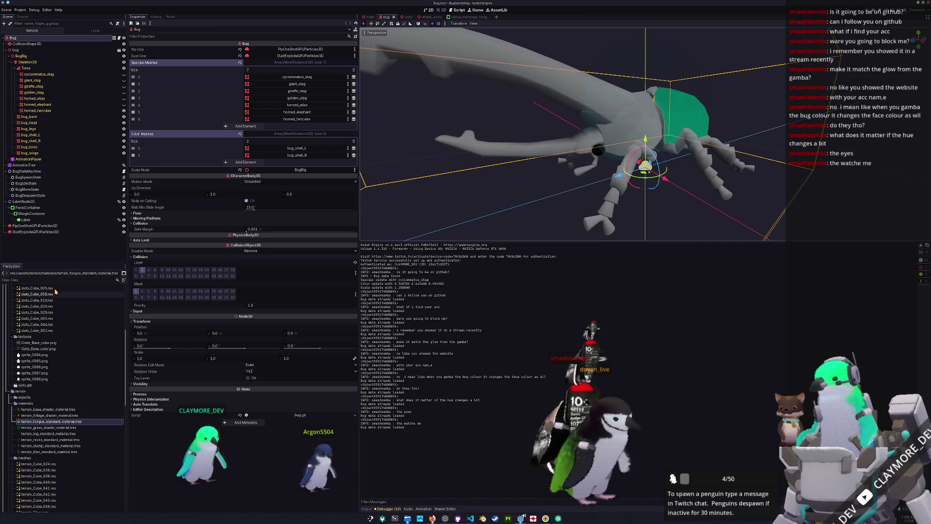
left_click(38, 111)
left_click(42, 74, "ctrl")
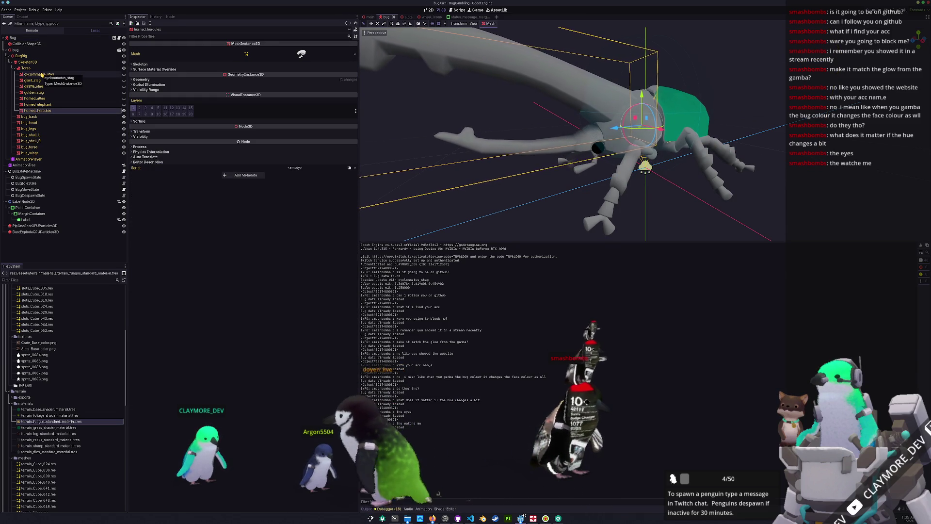
Browse to assets/bug/materials and open bug_standard_material.tres in the Inspector.
left_click(32, 402)
scroll(35, 394, "up", 5)
double_click(27, 312)
double_click(25, 336)
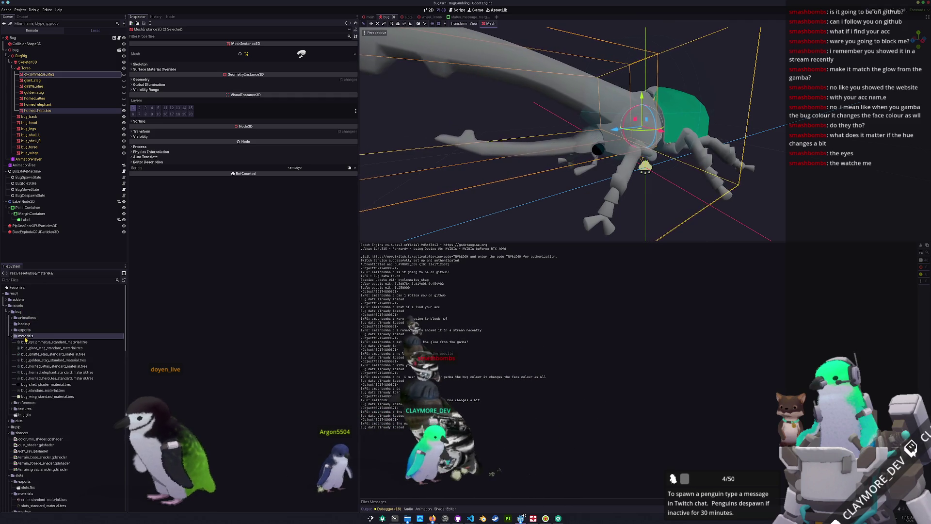
scroll(34, 349, "down", 1)
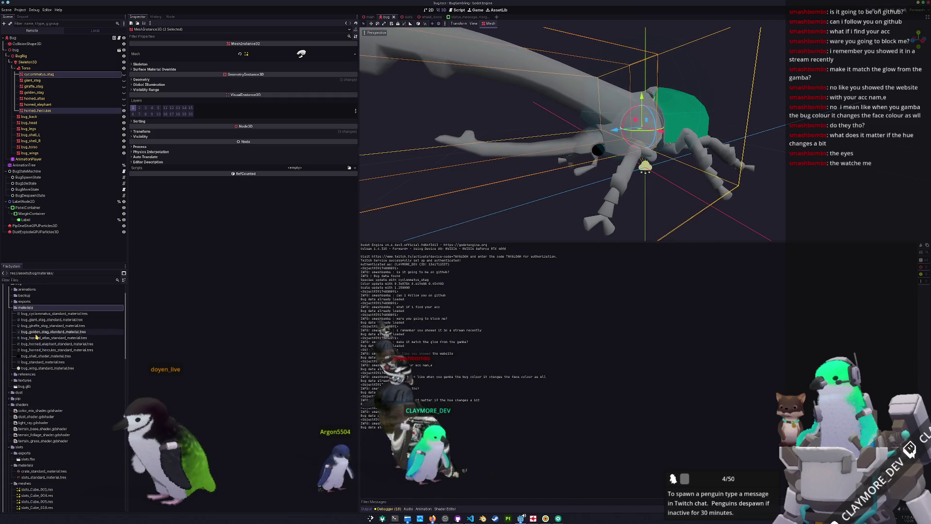
double_click(39, 362)
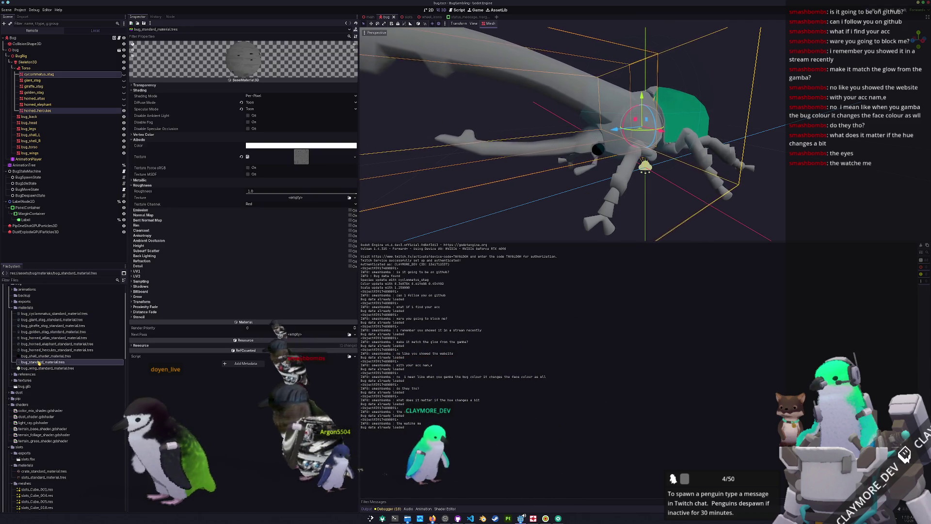
Create a new ShaderMaterial resource saved as bug.tres in the bug materials folder.
right_click(24, 309)
left_click(97, 328)
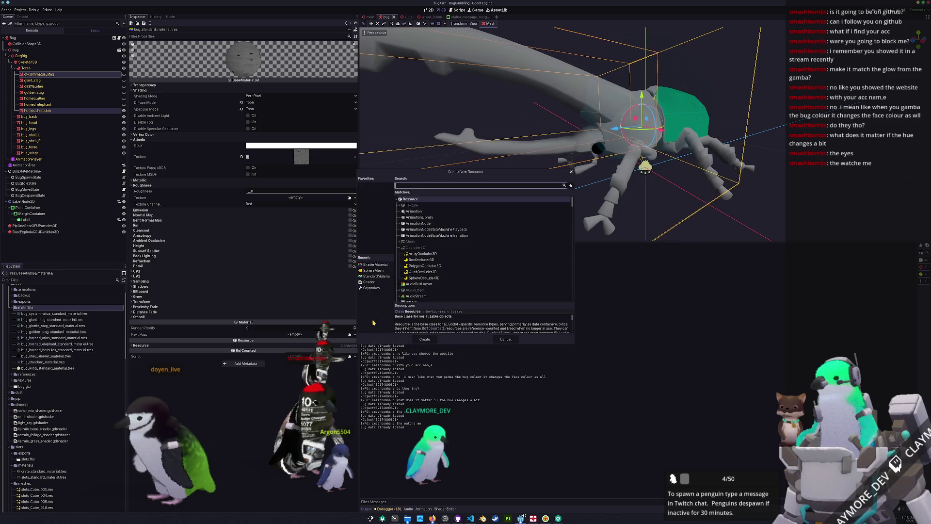
left_click(378, 265)
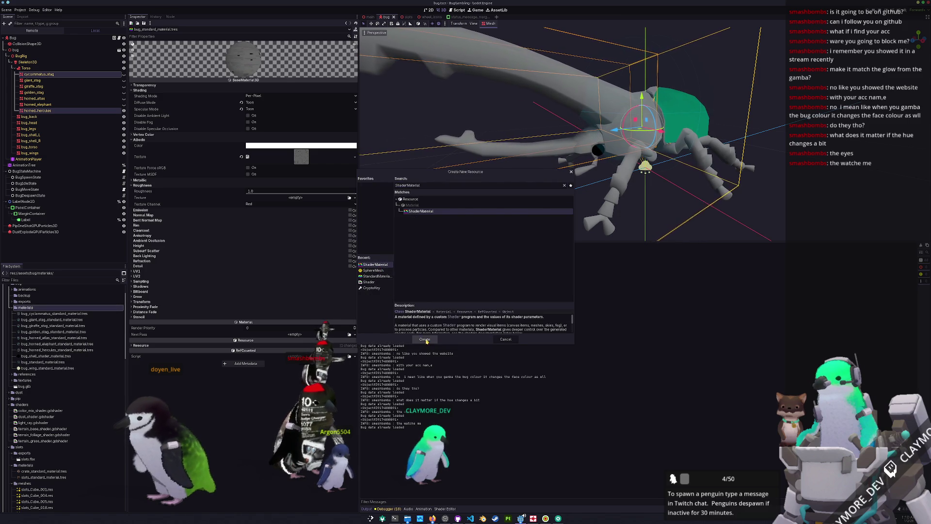
left_click(424, 340)
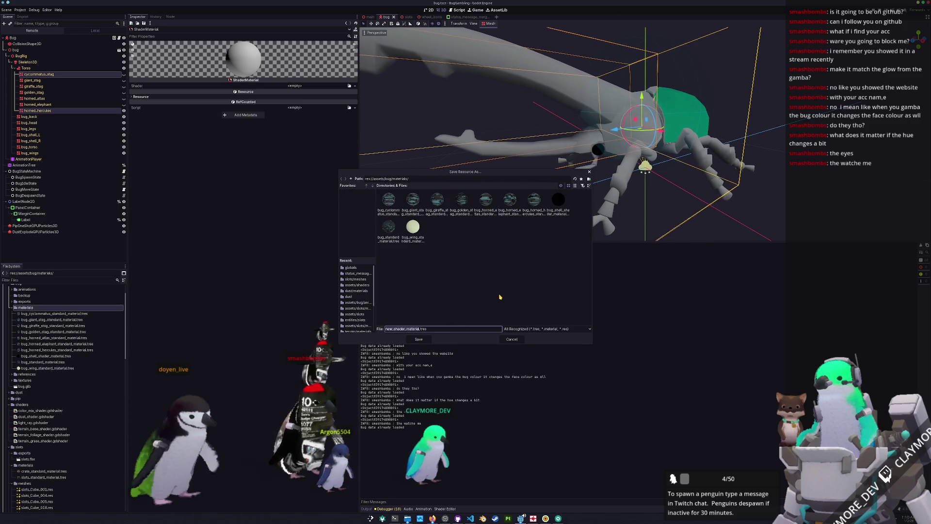
type("bug")
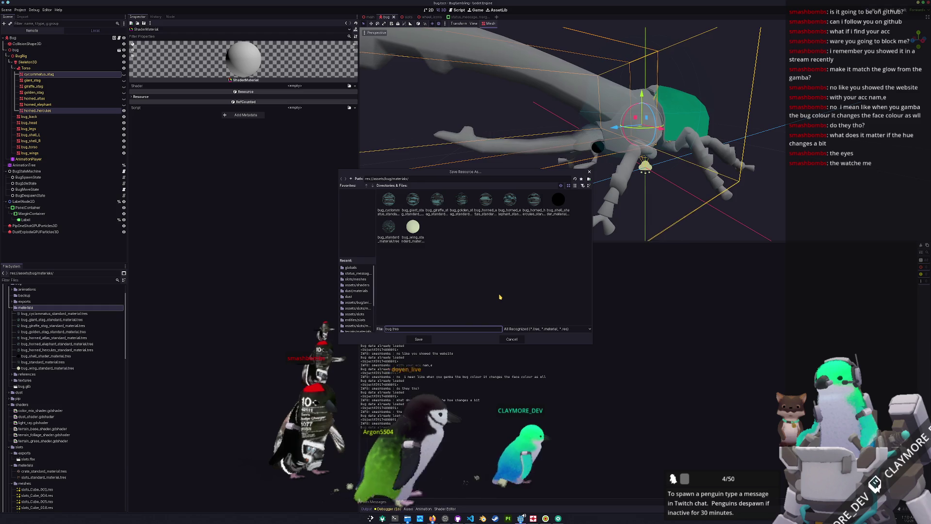
key("Return")
Clear the scene selection and select bug_shell_shader_material.tres in FileSystem.
scroll(725, 185, "down", 5)
left_click(726, 185)
left_click_drag(721, 194, 661, 206)
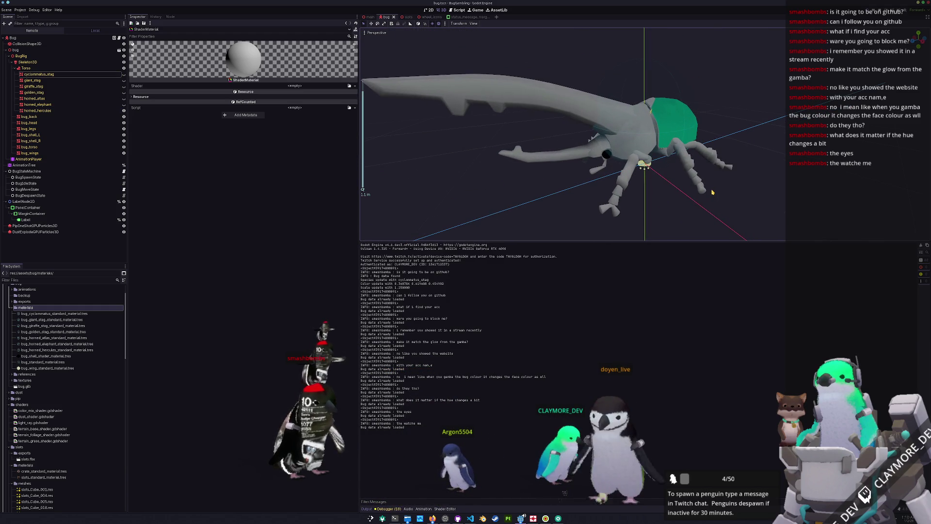
scroll(717, 131, "up", 5)
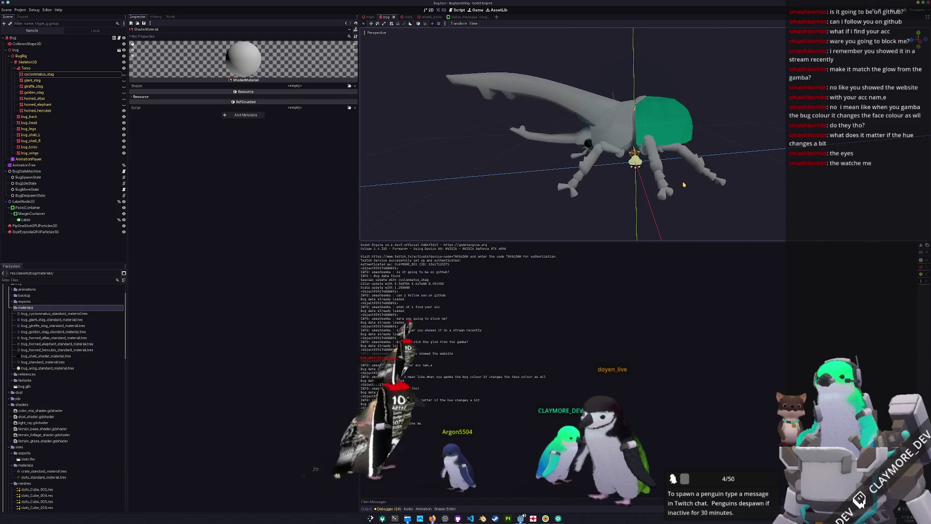
scroll(717, 131, "down", 5)
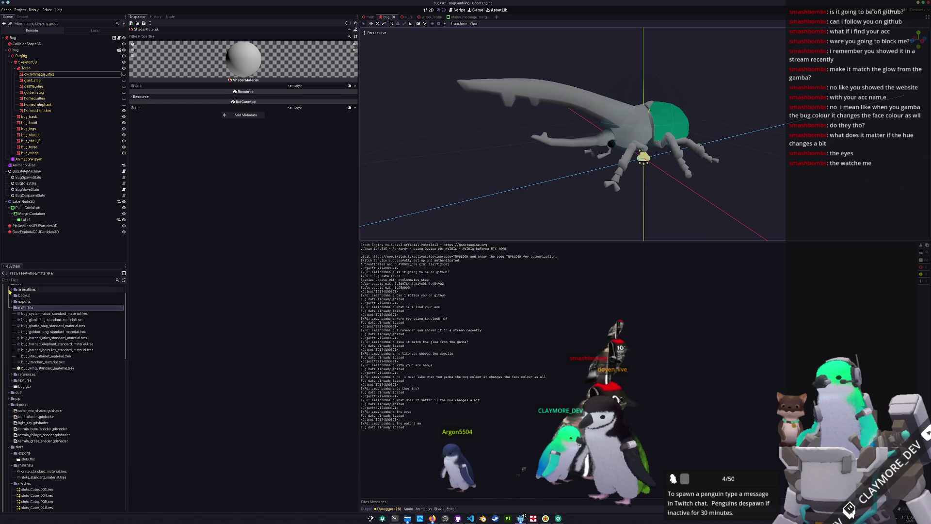
left_click(45, 356)
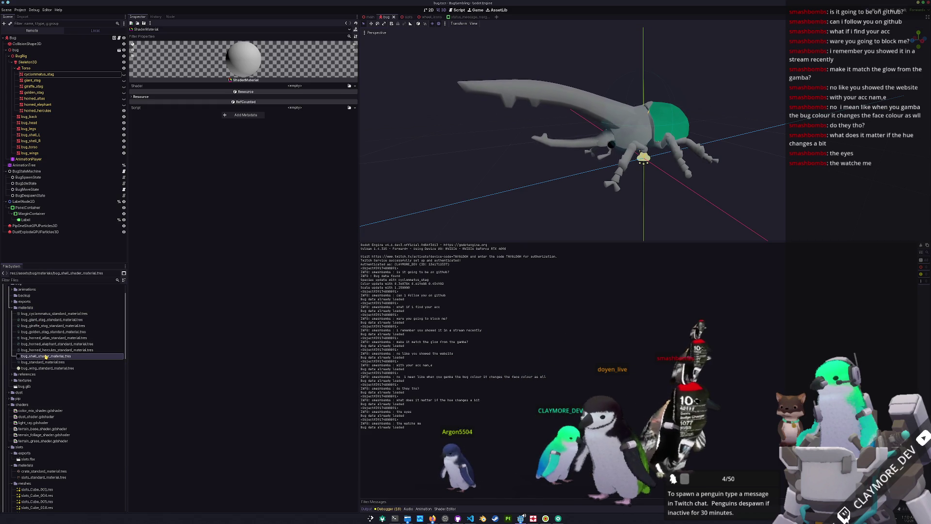
Duplicate bug_shell_shader_material.tres as bug_shader_material.tres.
left_click(48, 356)
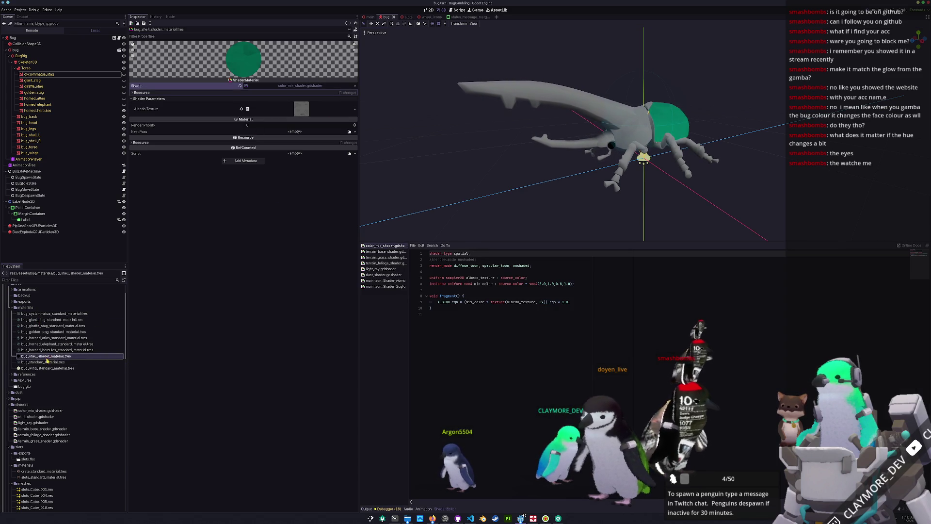
key("ctrl+d")
type("bug_shell_shader_material.tres")
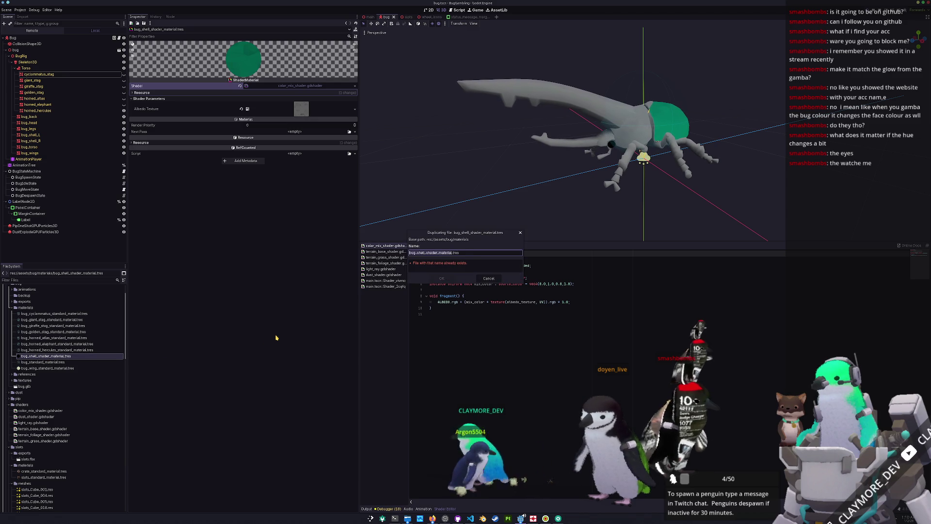
type("tandard_")
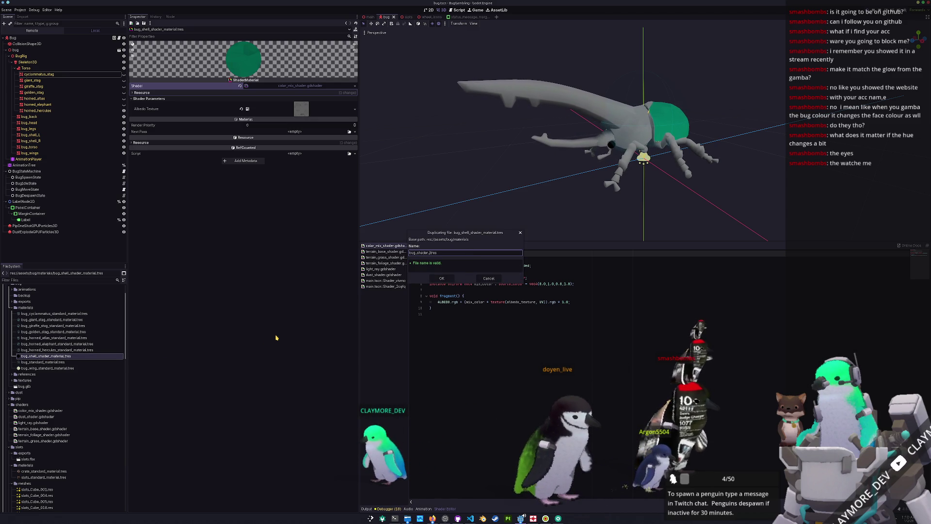
key("Return")
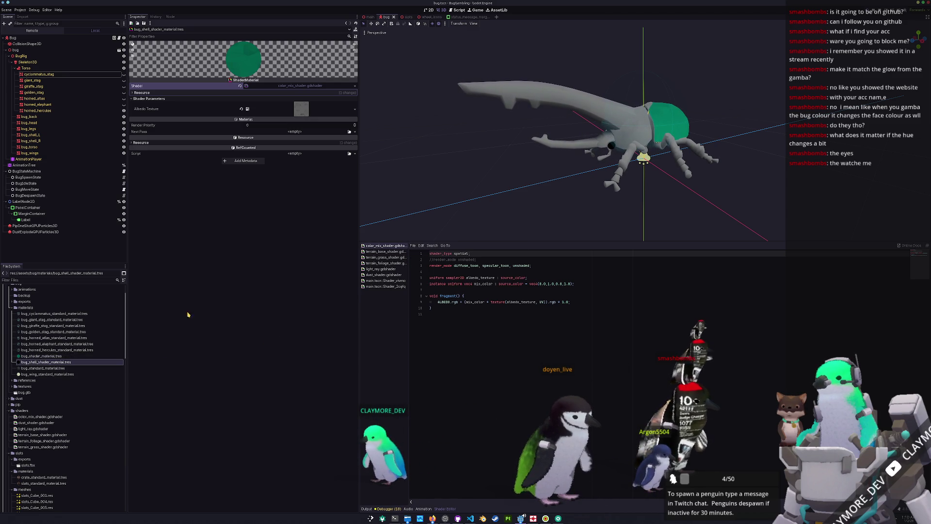
Try Quick Load on the Albedo Texture, cancel it, then select bug_back, bug_head and bug_legs.
left_click(347, 110)
left_click(314, 233)
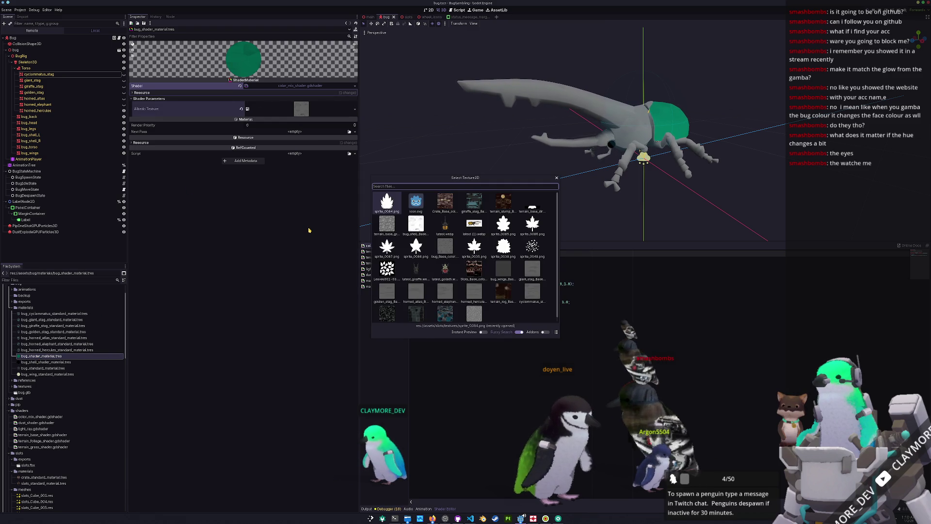
type("bug_")
key("Escape")
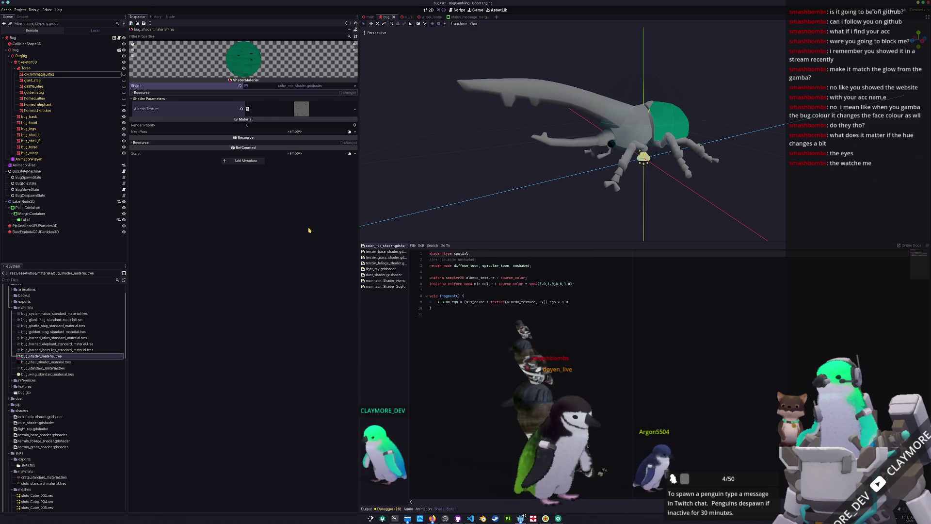
left_click(29, 117)
left_click(38, 128, "shift")
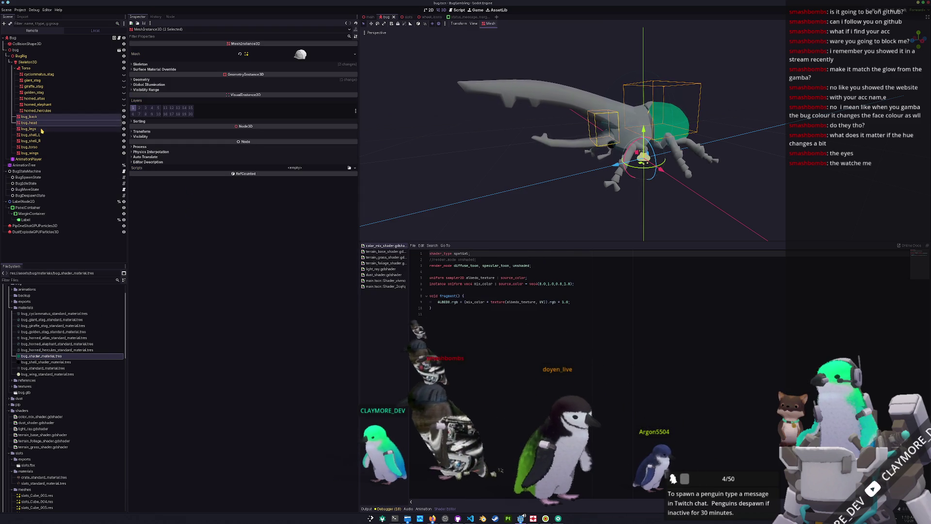
Add bug_torso to the selection and set bug_shader_material.tres as the meshes' Material Override.
left_click(30, 147, "ctrl")
left_click(291, 80)
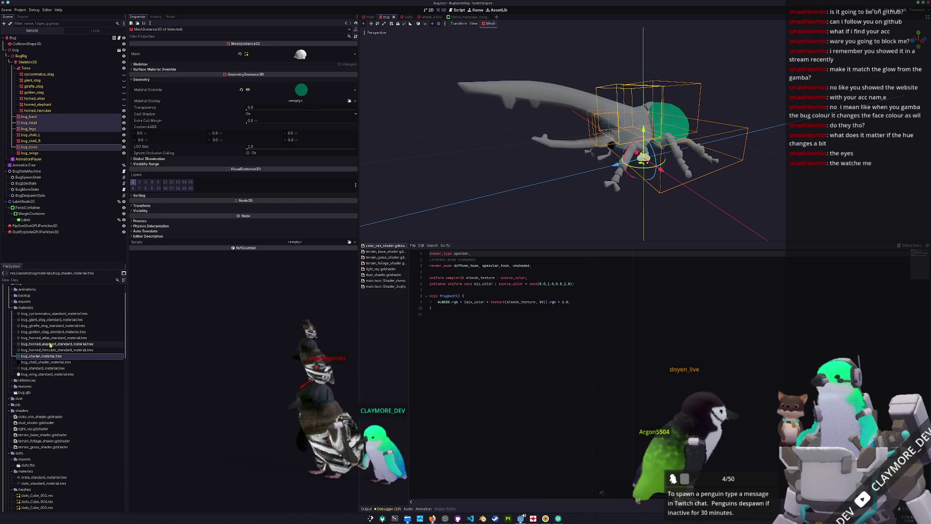
left_click_drag(45, 360, 307, 91)
scroll(572, 134, "up", 10)
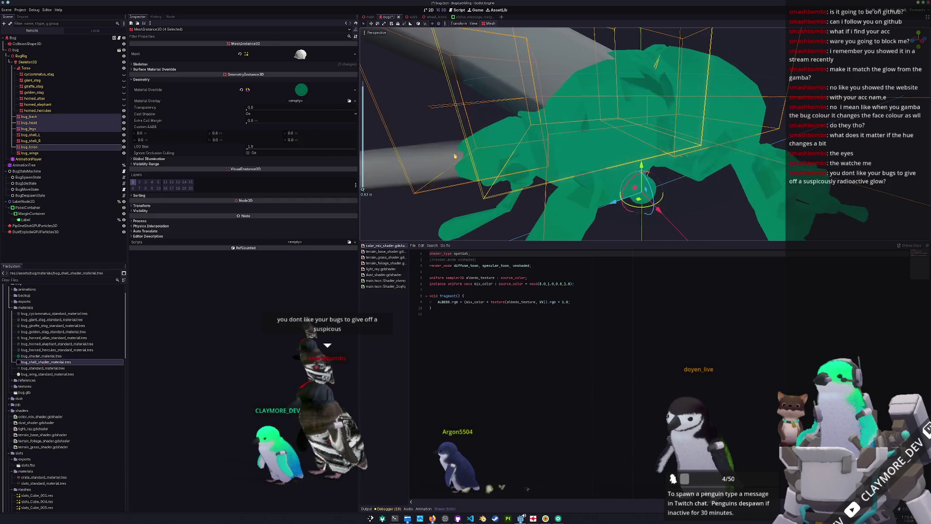
scroll(428, 155, "down", 3)
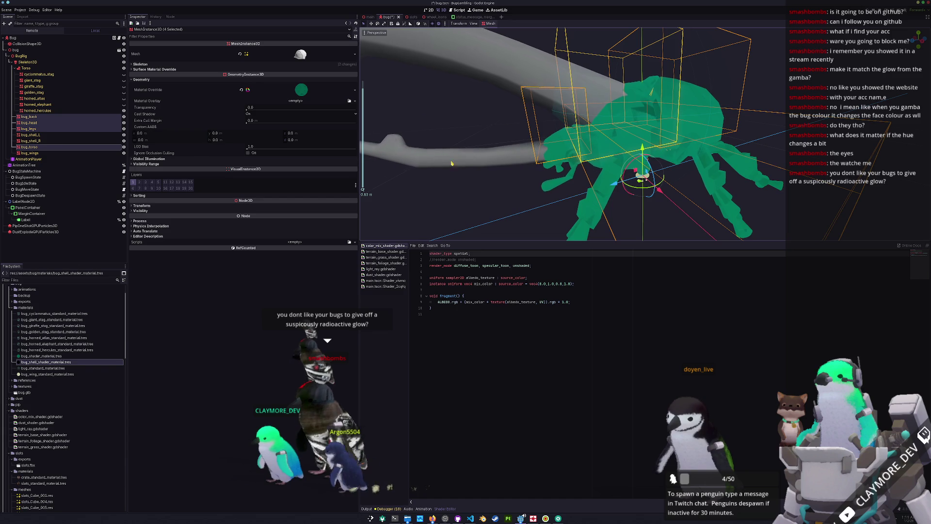
left_click_drag(41, 356, 125, 334)
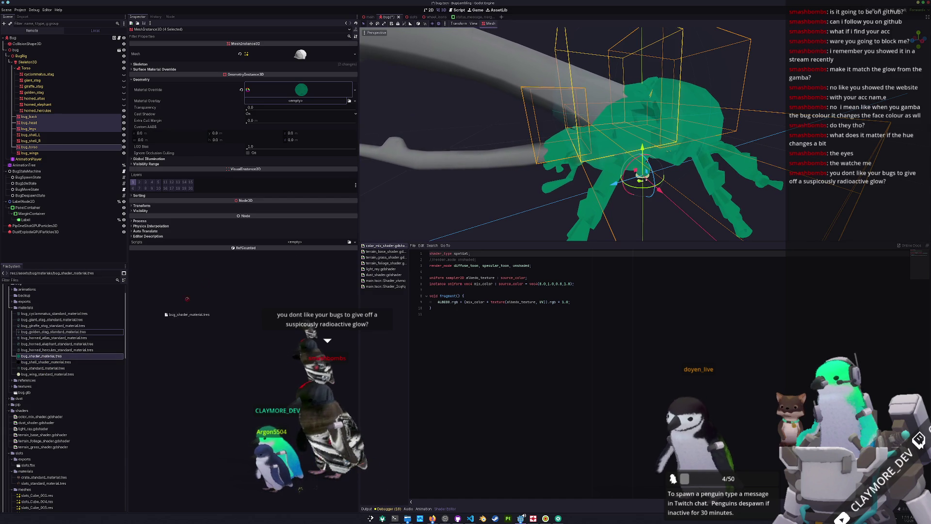
left_click_drag(306, 94, 306, 92)
Save the bug scene and orbit around the bug to check the new material.
scroll(383, 121, "down", 1)
key("ctrl+s")
mouse_move(483, 144)
left_mouse_down()
mouse_move(506, 125)
mouse_move(507, 161)
left_mouse_up()
scroll(507, 162, "up", 2)
scroll(506, 165, "down", 3)
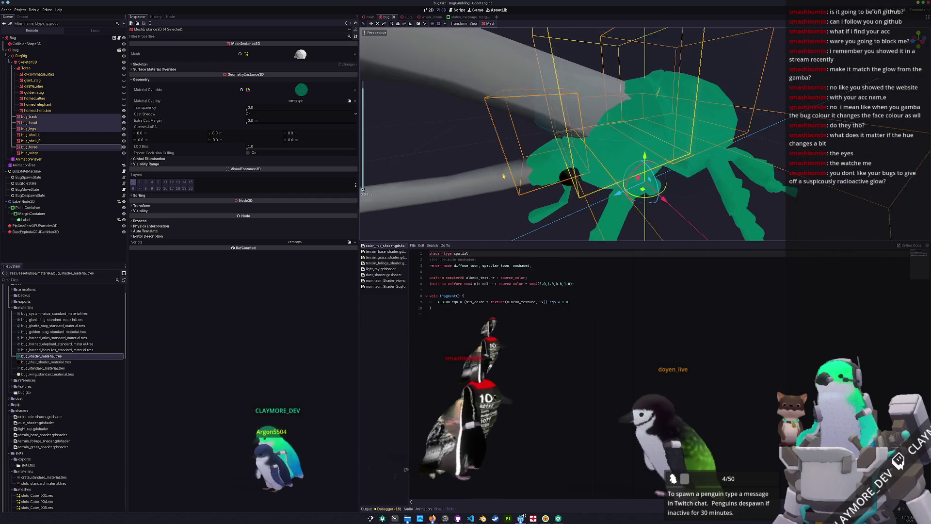
scroll(505, 175, "up", 1)
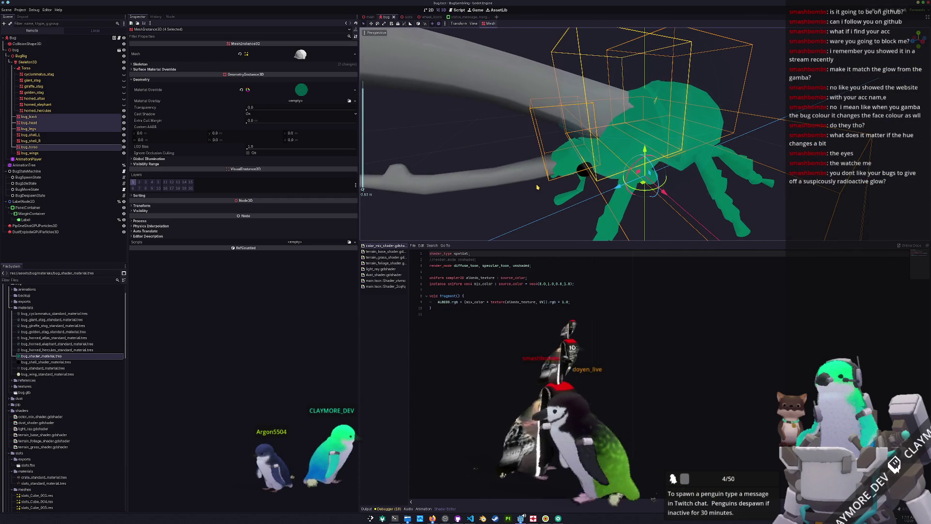
mouse_move(537, 187)
left_mouse_down()
mouse_move(676, 130)
mouse_move(664, 159)
left_mouse_up()
key("ctrl+s")
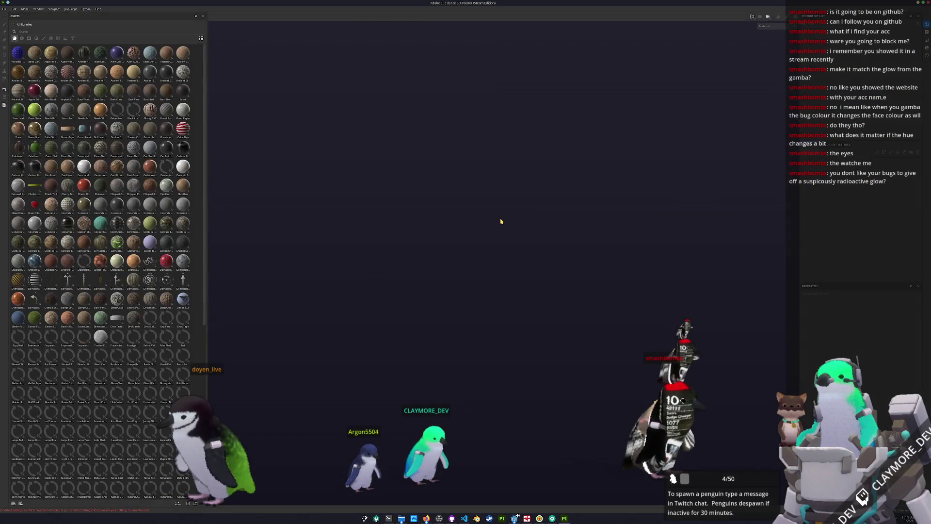
Inspect the Material Override on the bug meshes and bug_shell_L, then return to Substance 3D Painter.
key("alt+Tab")
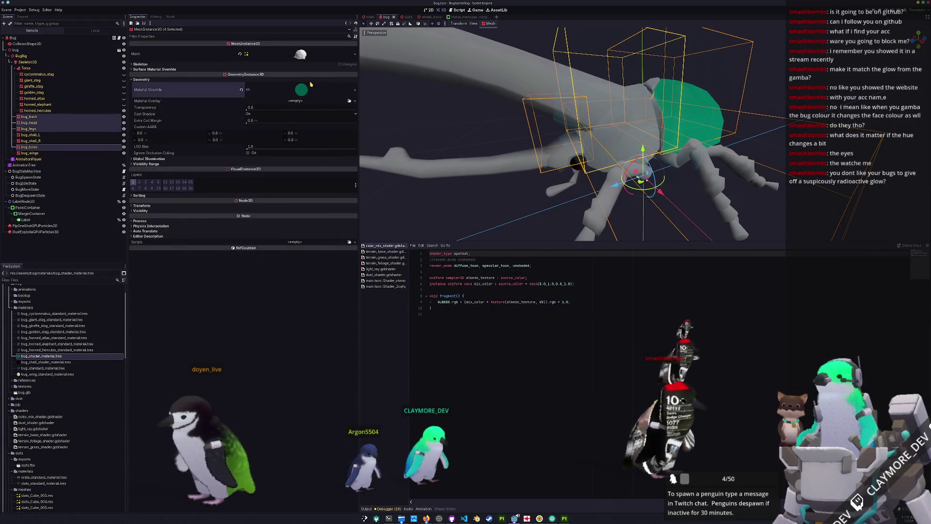
left_click(291, 90)
left_click(292, 90)
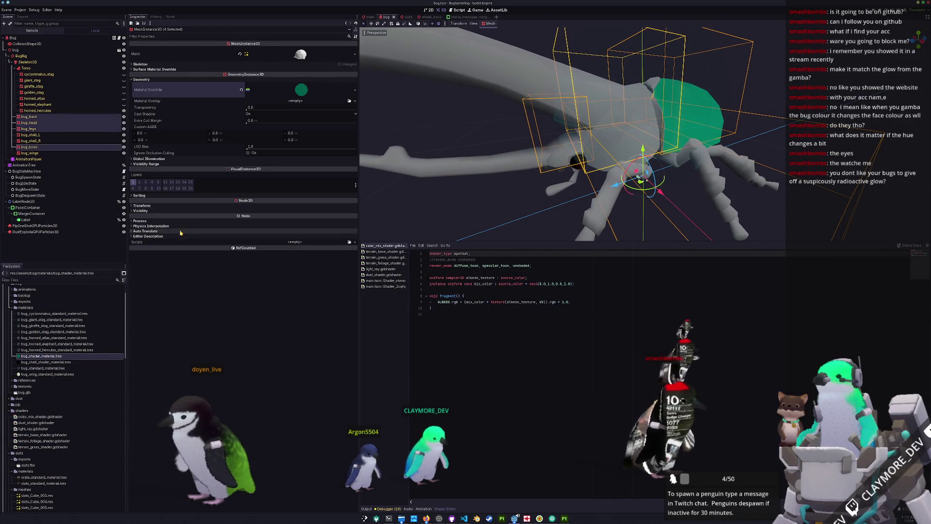
left_click(72, 135)
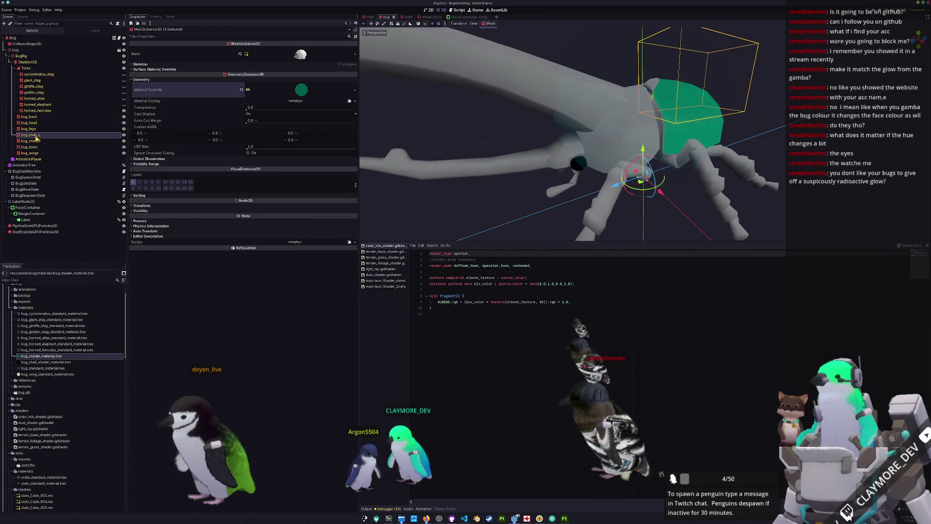
left_click(291, 90)
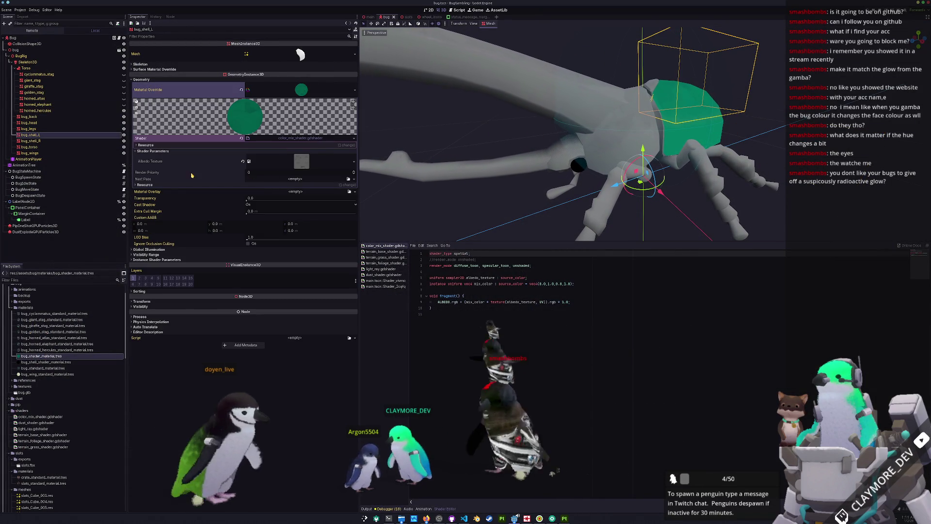
key("alt+Tab")
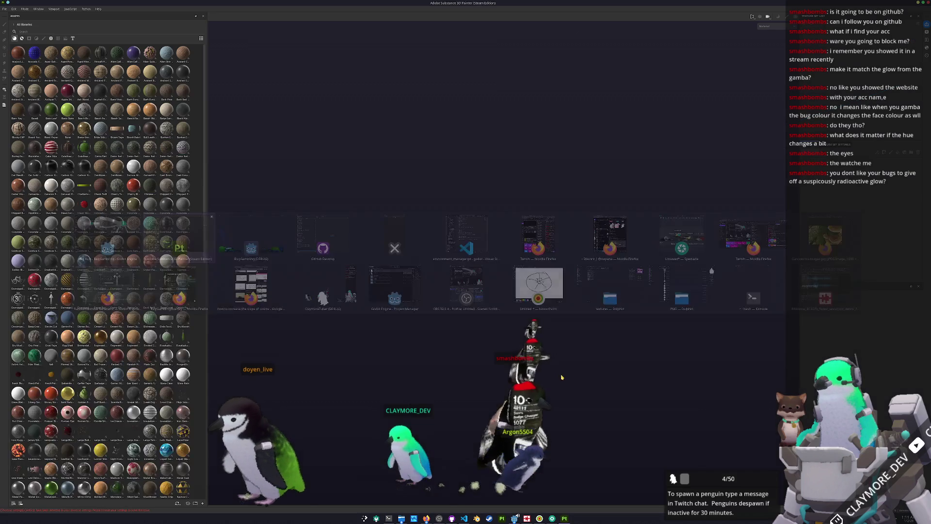
Reopen bug.spp from Recent Files, orbit the beetle, and export its textures.
left_click(5, 9)
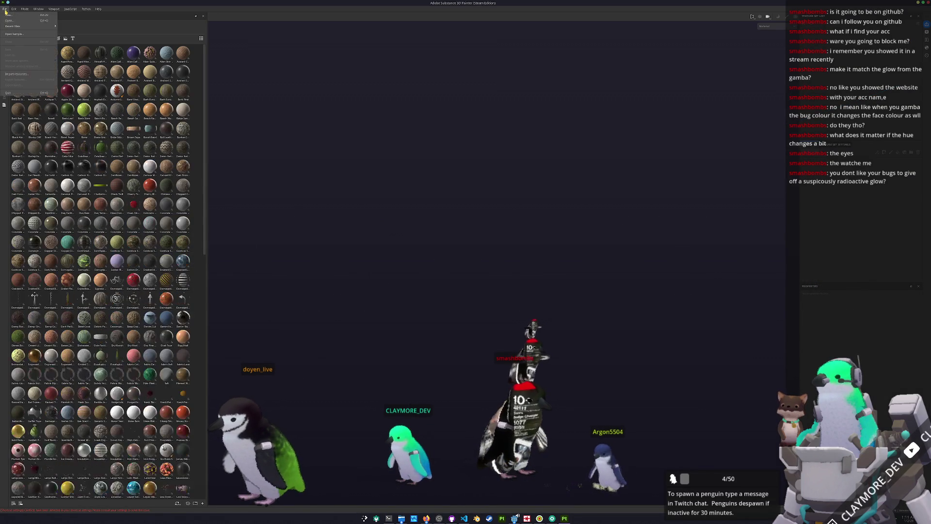
mouse_move(55, 28)
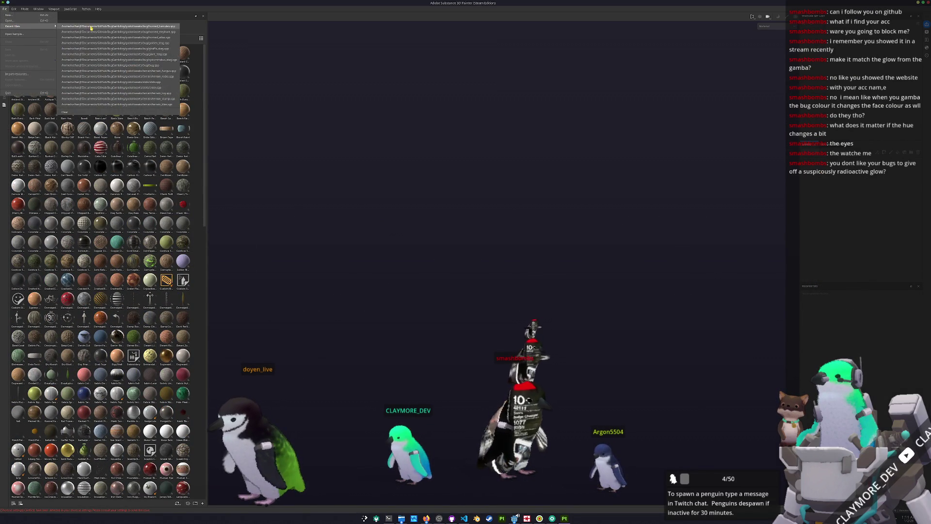
left_click(97, 65)
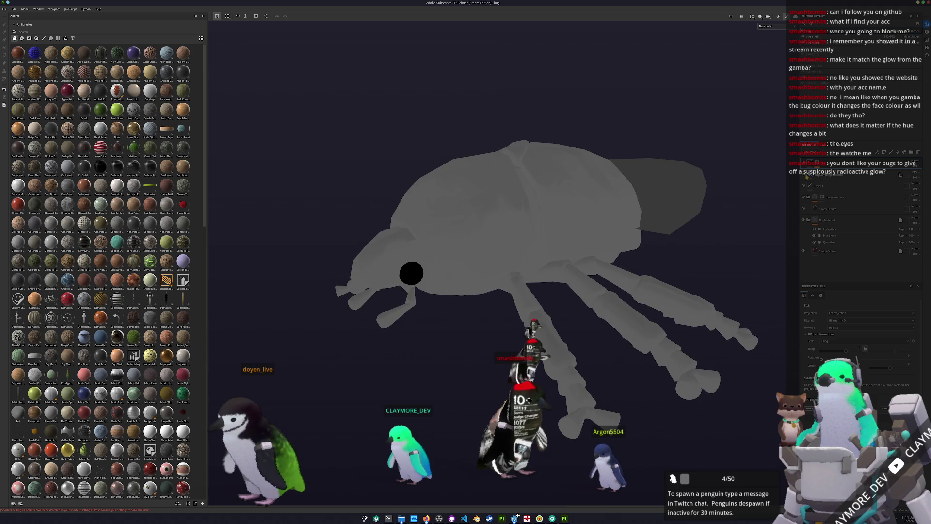
mouse_move(746, 225)
left_mouse_down()
mouse_move(731, 245)
mouse_move(684, 246)
left_mouse_up()
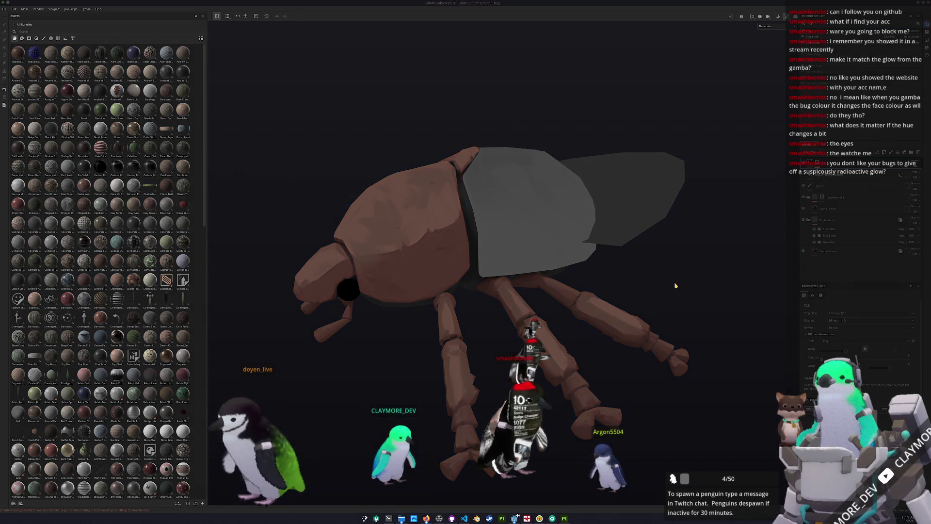
key("ctrl+shift+e")
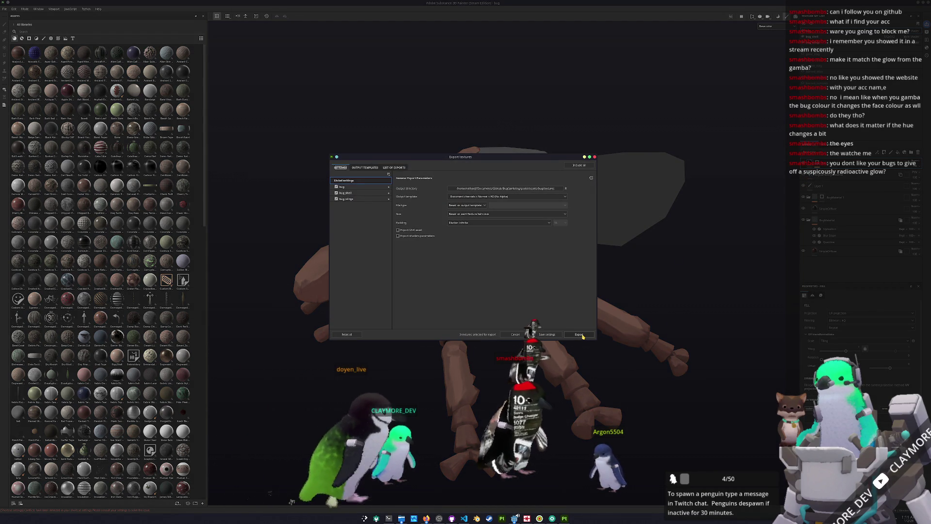
left_click(582, 334)
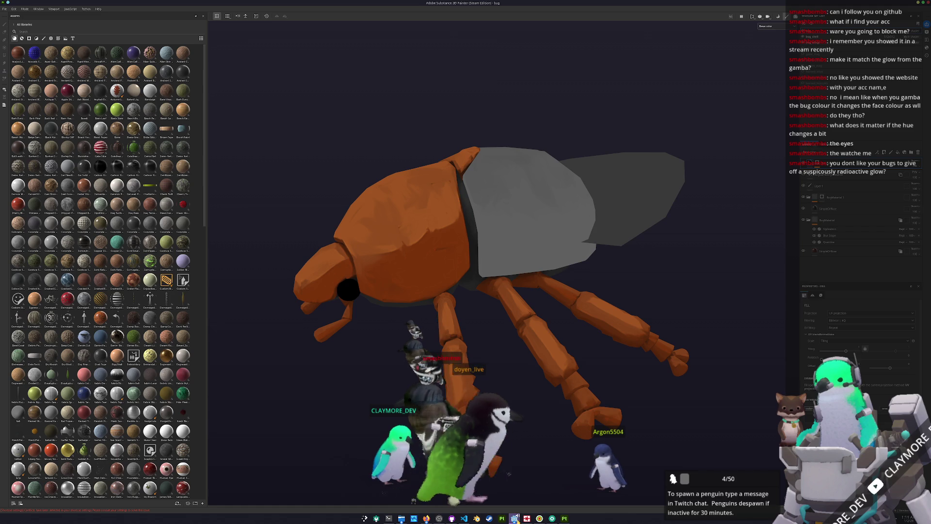
left_click(515, 518)
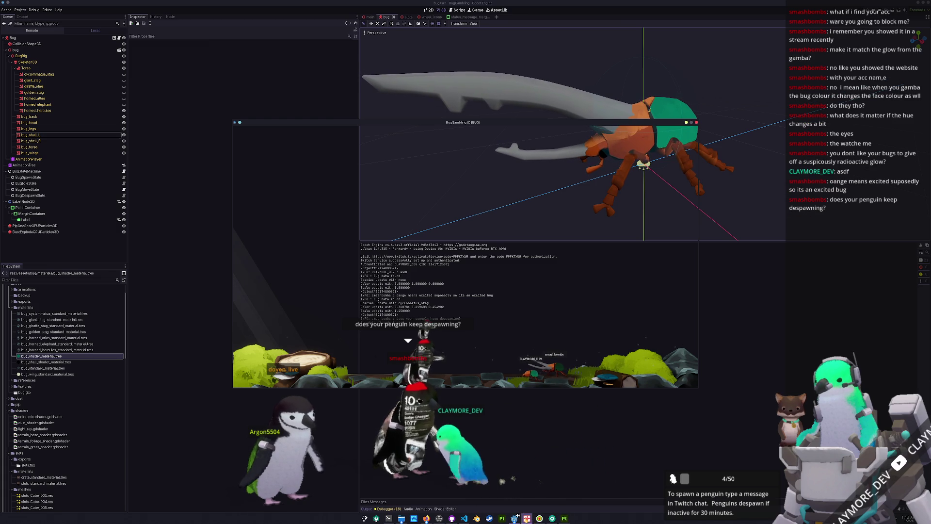
Bring the stream preview window forward to view the beetle's orange body and green shell.
mouse_move(514, 518)
left_click(541, 476)
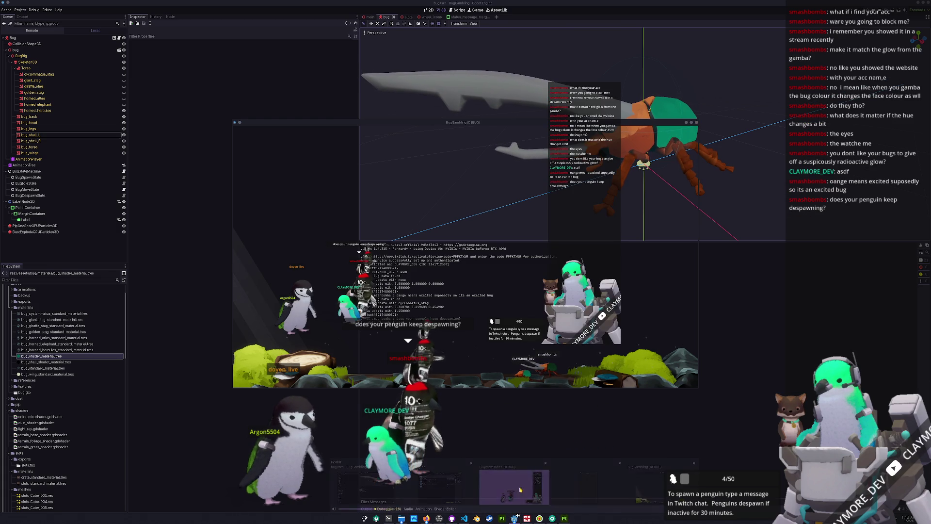
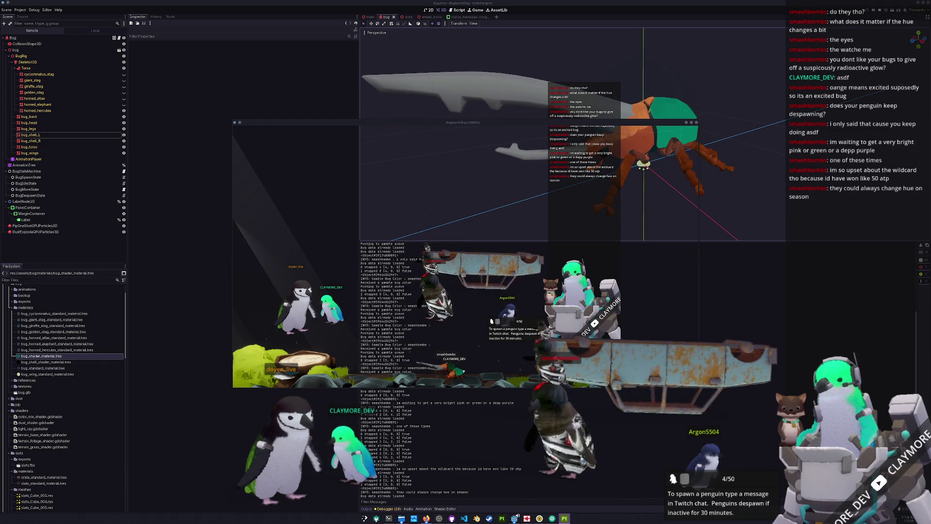
Switch from the Godot Bug scene to Substance 3D Painter using the taskbar icon.
left_click(564, 518)
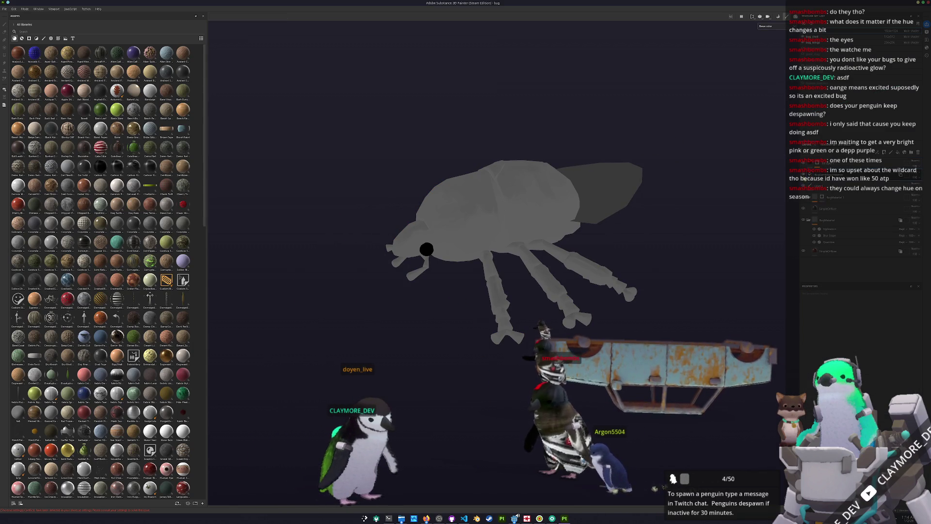
Add an HSL Perceptive filter to the layer and drag it into the BugMaterial group.
left_click(821, 199)
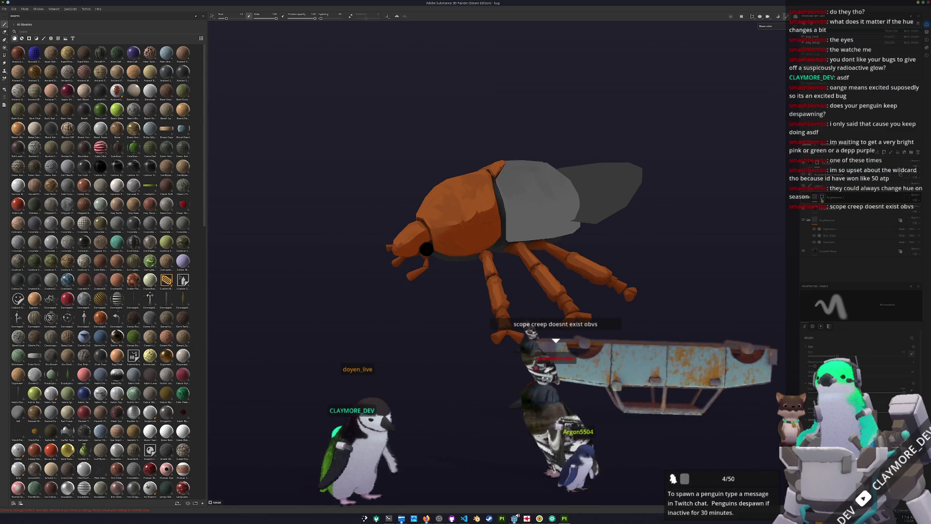
right_click(822, 199)
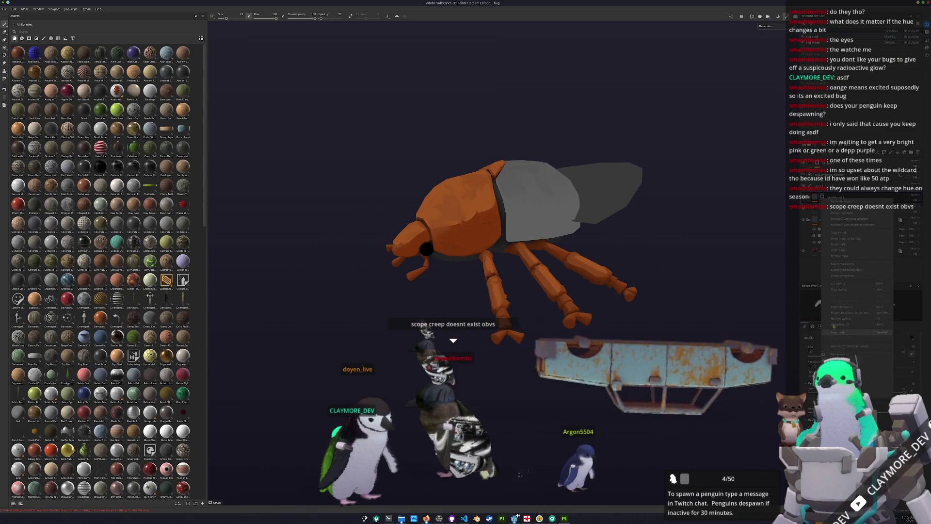
left_click(838, 255)
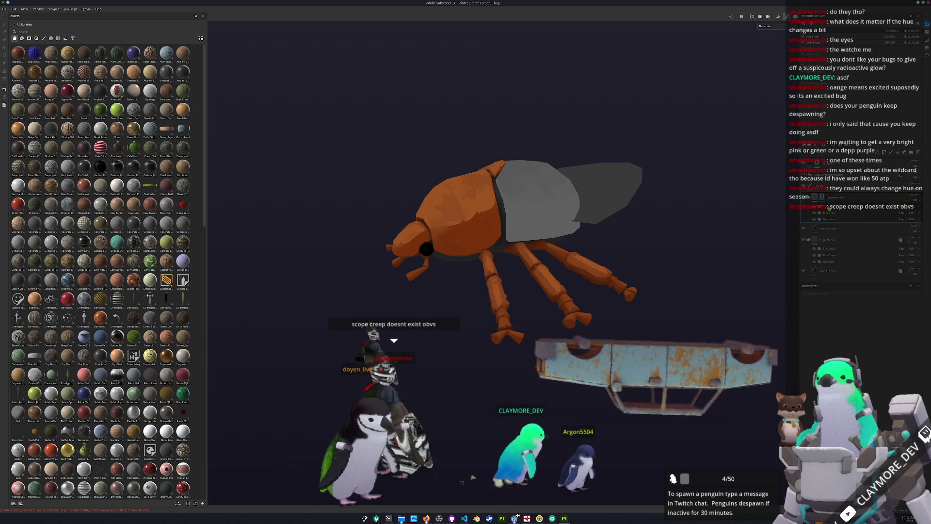
right_click(815, 197)
left_click(834, 344)
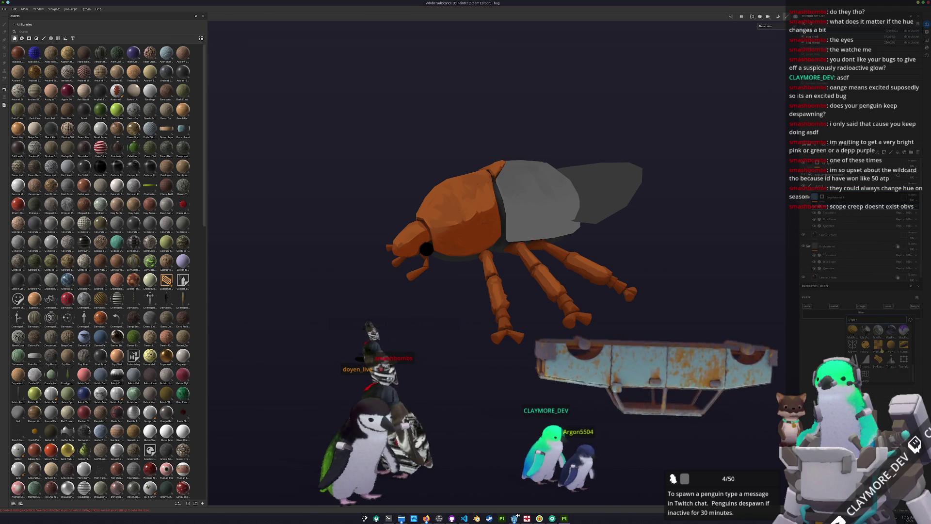
scroll(878, 349, "up", 3)
left_click(890, 333)
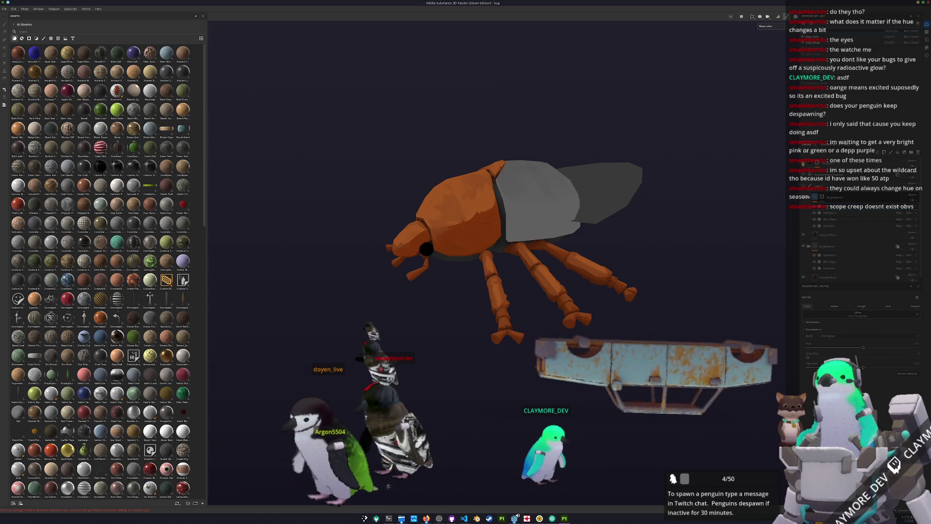
scroll(765, 224, "up", 2)
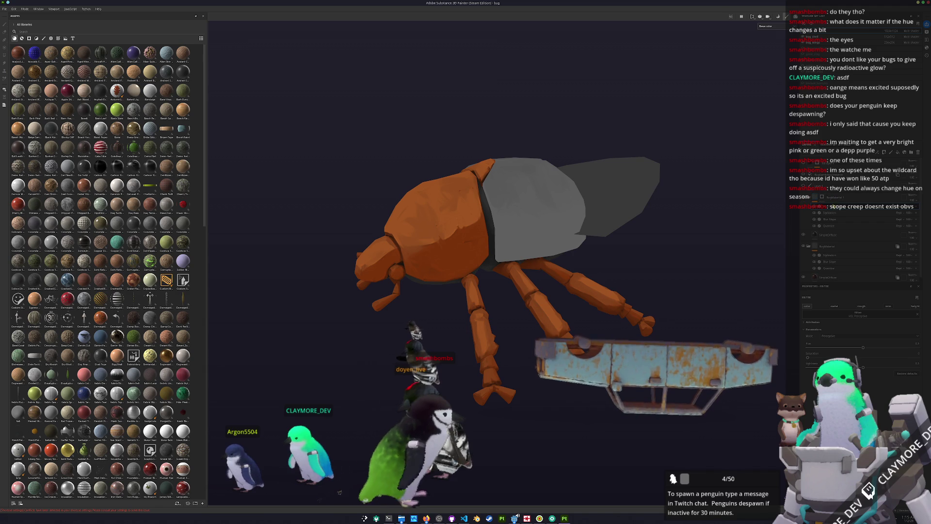
left_click_drag(834, 197, 827, 248)
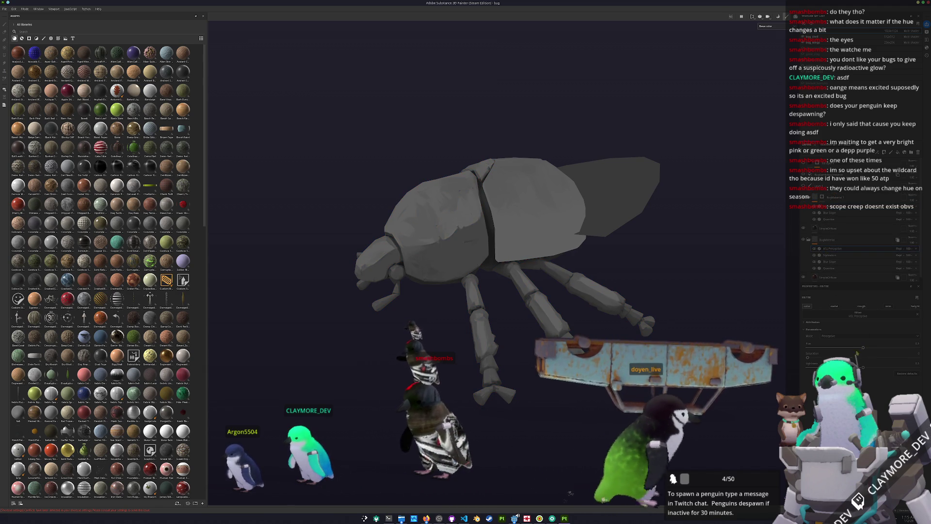
Lower the HSL Perceptive saturation so the beetle turns grey, checking it from the side.
left_click_drag(877, 357, 874, 357)
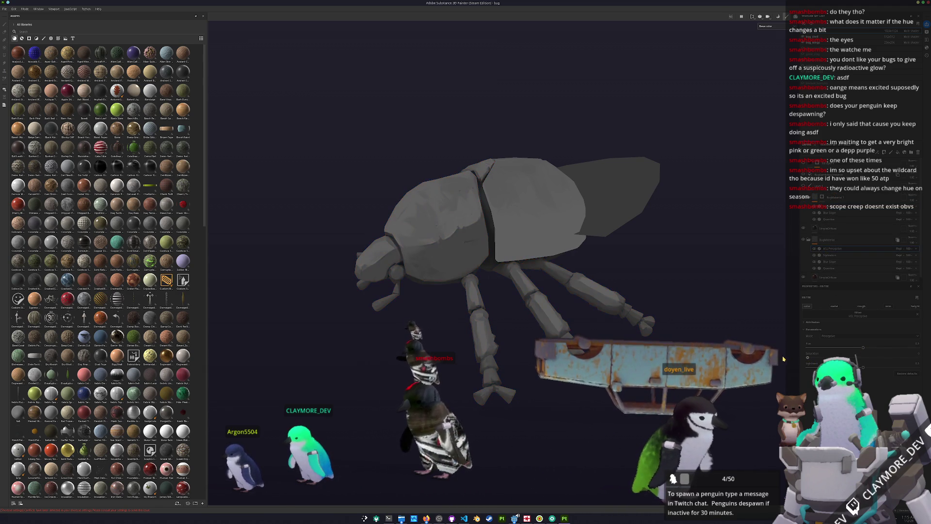
mouse_move(412, 209)
left_mouse_down()
mouse_move(416, 193)
mouse_move(425, 235)
mouse_move(598, 198)
mouse_move(505, 285)
mouse_move(503, 350)
mouse_move(475, 272)
mouse_move(535, 266)
mouse_move(577, 242)
mouse_move(558, 204)
mouse_move(474, 276)
mouse_move(494, 317)
left_mouse_up()
mouse_move(461, 270)
left_mouse_down()
mouse_move(445, 313)
mouse_move(648, 264)
left_mouse_up()
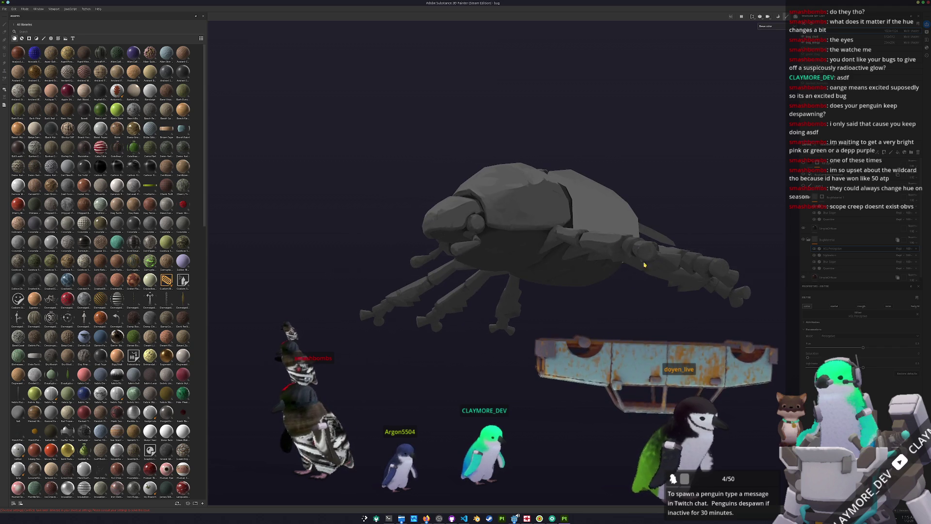
Select the SimpleDiffuse fill layer and switch to the Paint brush.
left_click(827, 229)
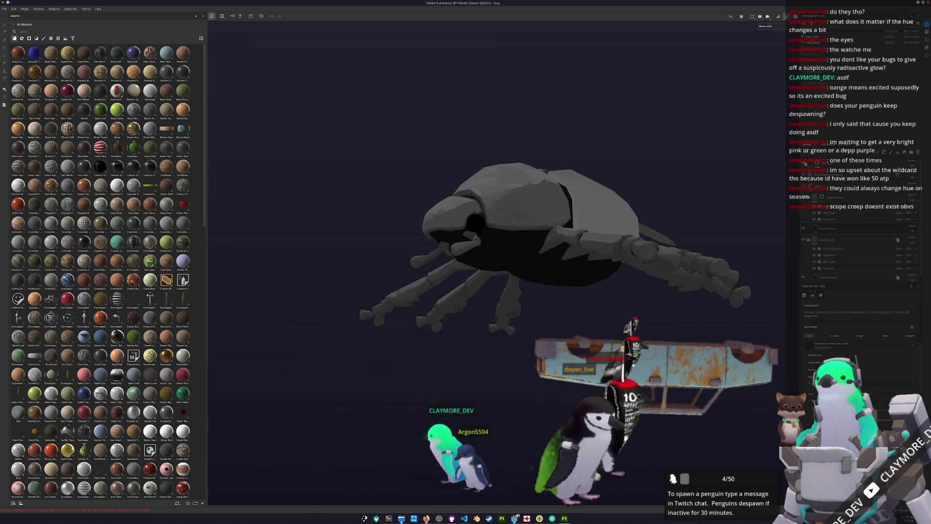
mouse_move(688, 200)
left_mouse_down()
mouse_move(606, 283)
mouse_move(646, 291)
left_mouse_up()
left_click(811, 248)
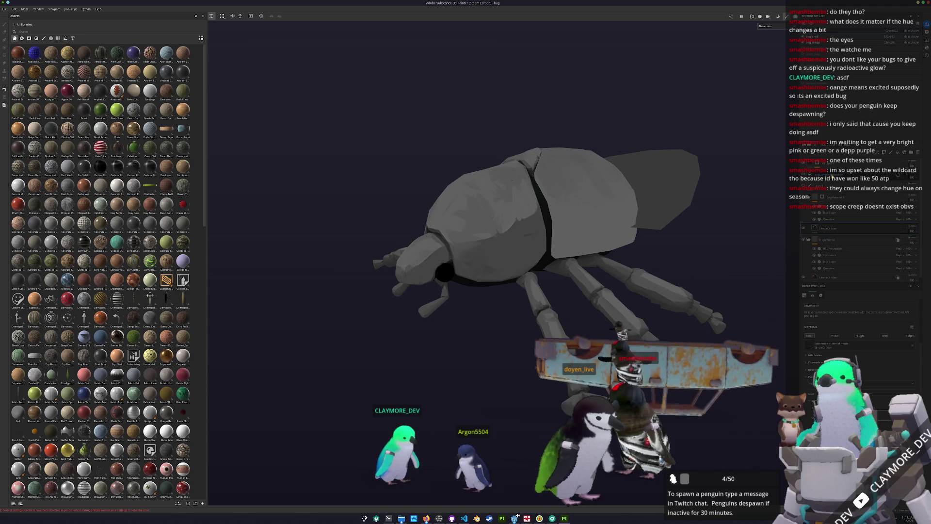
left_click(834, 178)
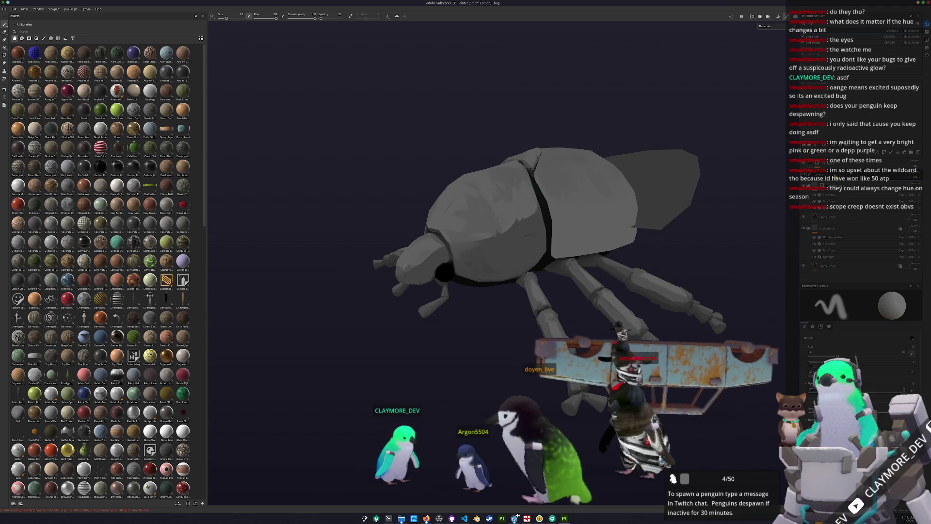
Delete the extra layer from the bug's stack, undoing the accidental fill layer deletion.
key("Delete")
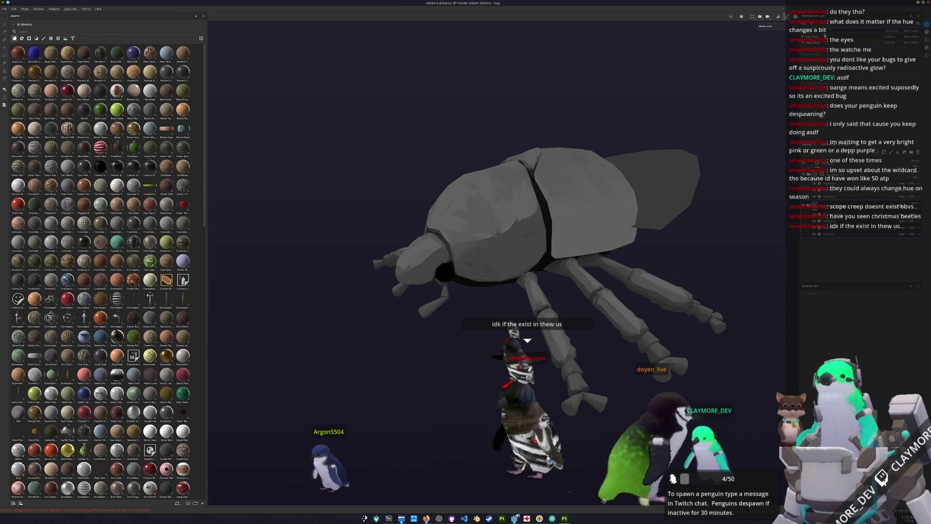
left_click(824, 204)
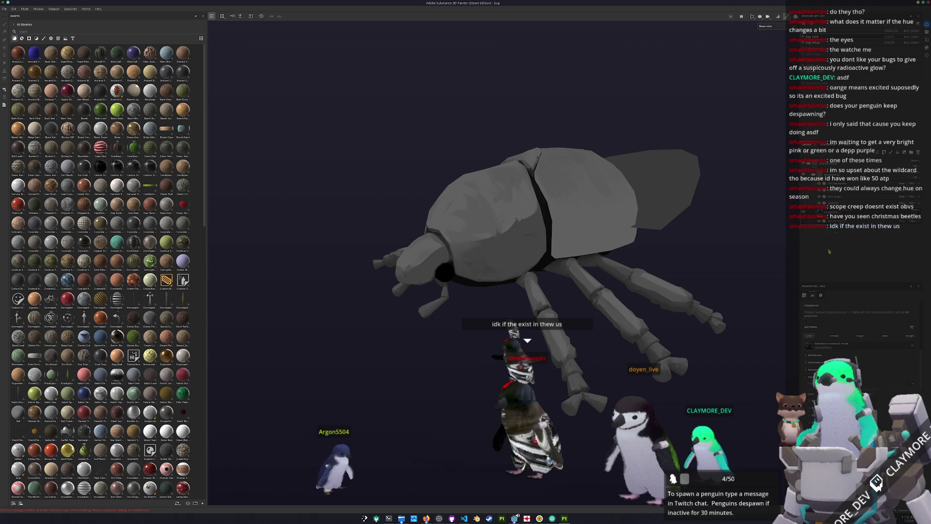
key("Delete")
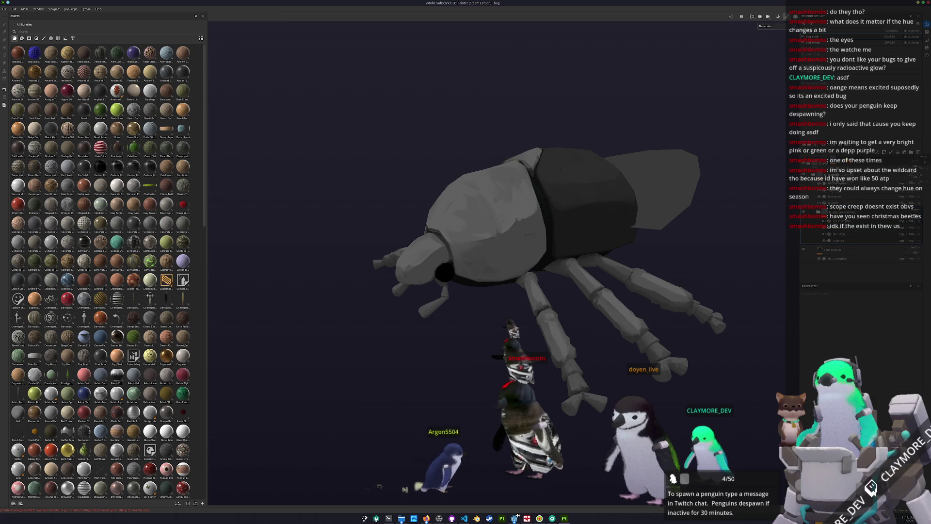
key("ctrl+z")
Reselect the fill layer, zoom onto the beetle shell and switch to Polygon Fill.
mouse_move(671, 210)
left_mouse_down()
mouse_move(691, 233)
mouse_move(709, 231)
left_mouse_up()
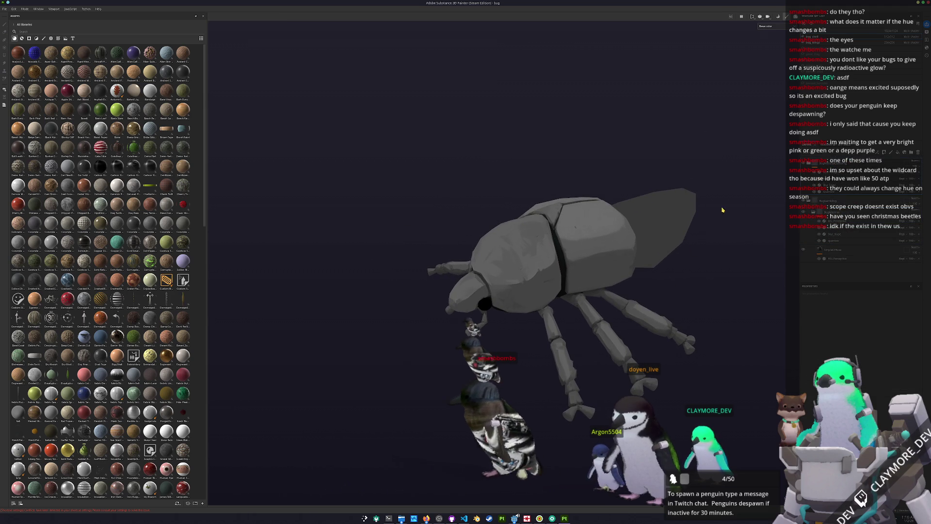
left_click(824, 39)
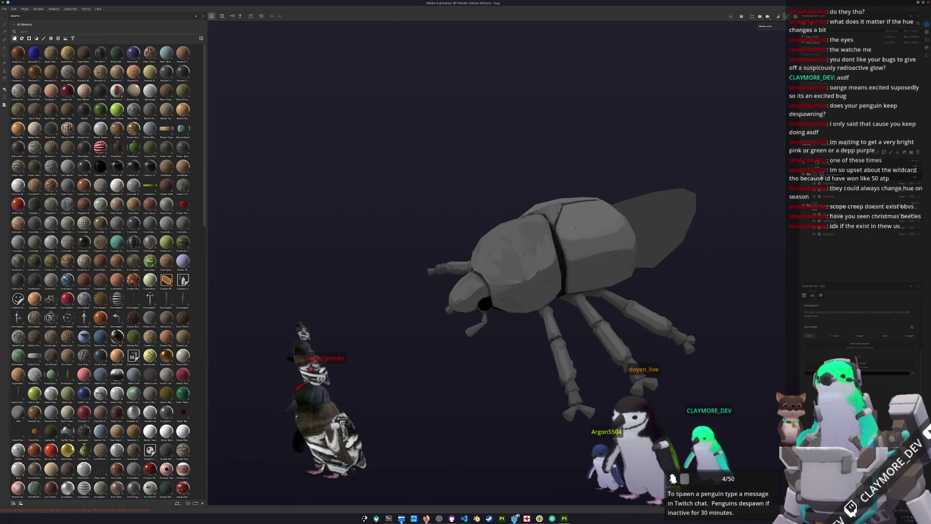
key("1")
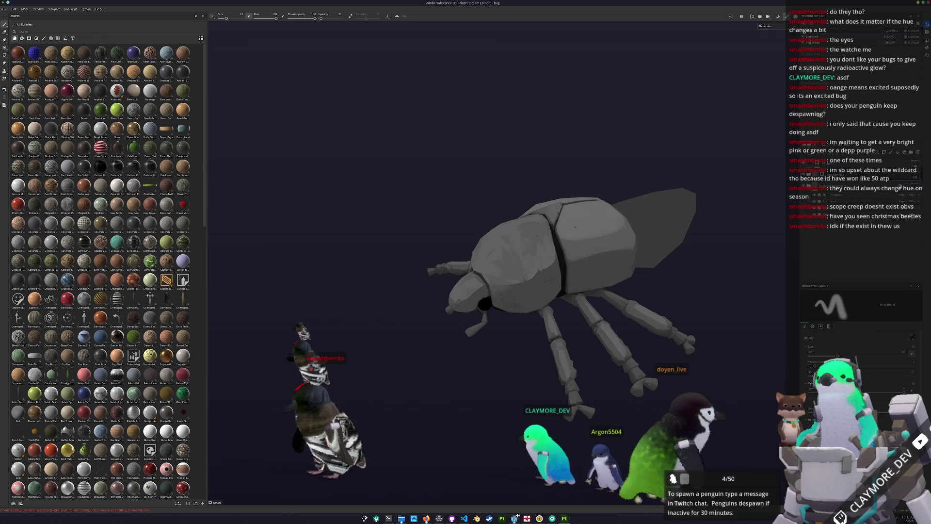
left_click(823, 186)
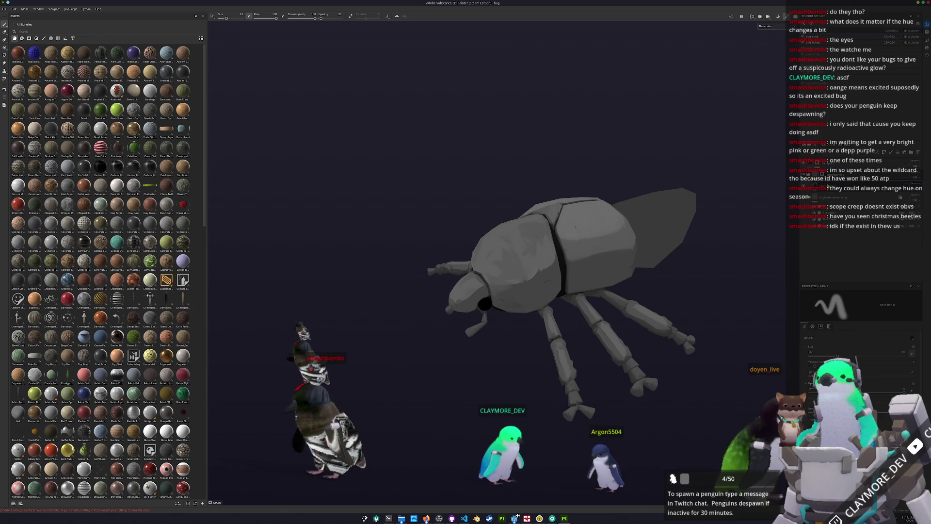
key("1")
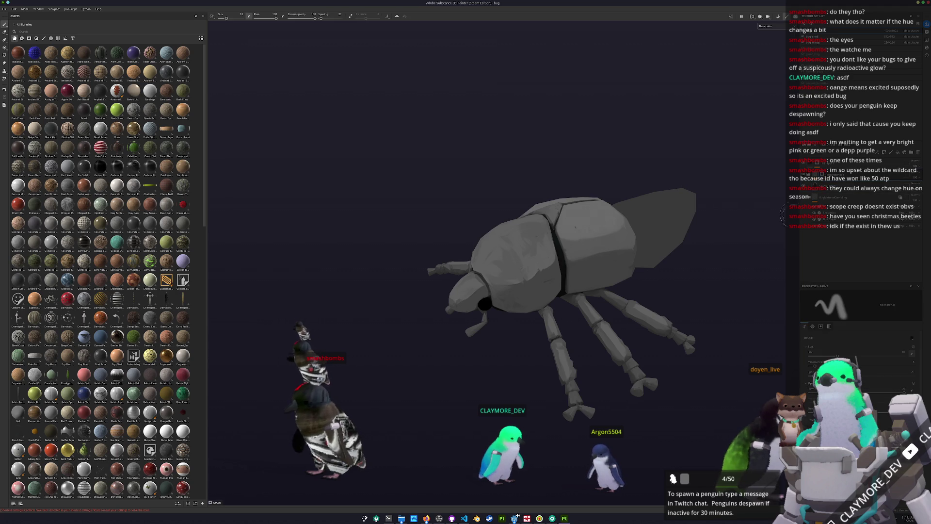
scroll(565, 237, "up", 2)
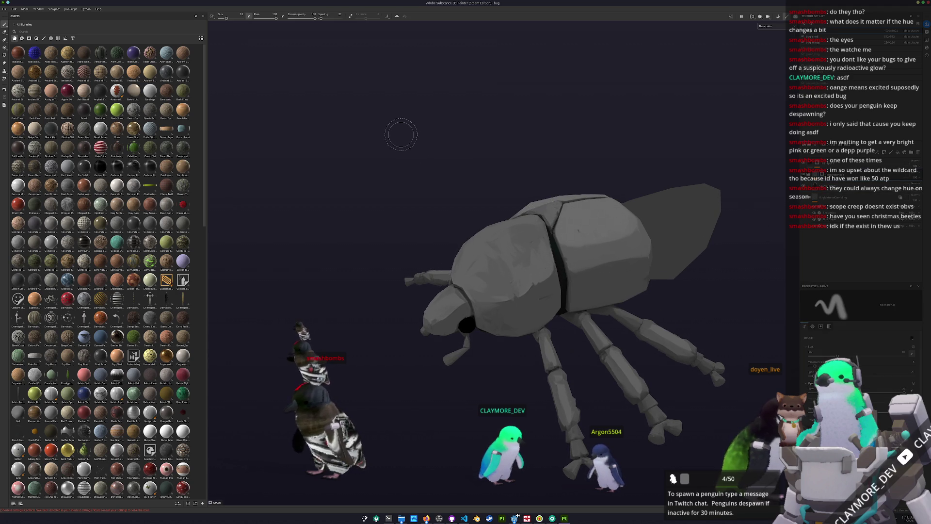
scroll(419, 146, "up", 3)
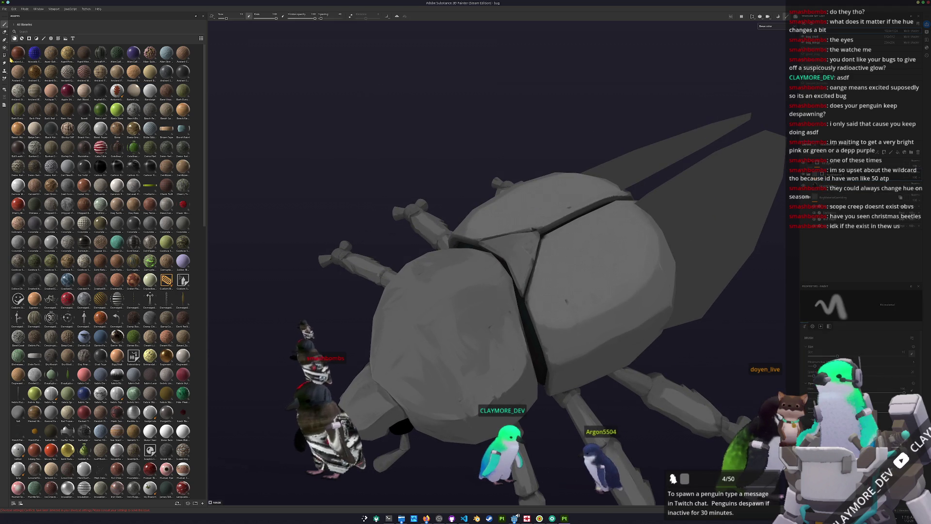
left_click(4, 55)
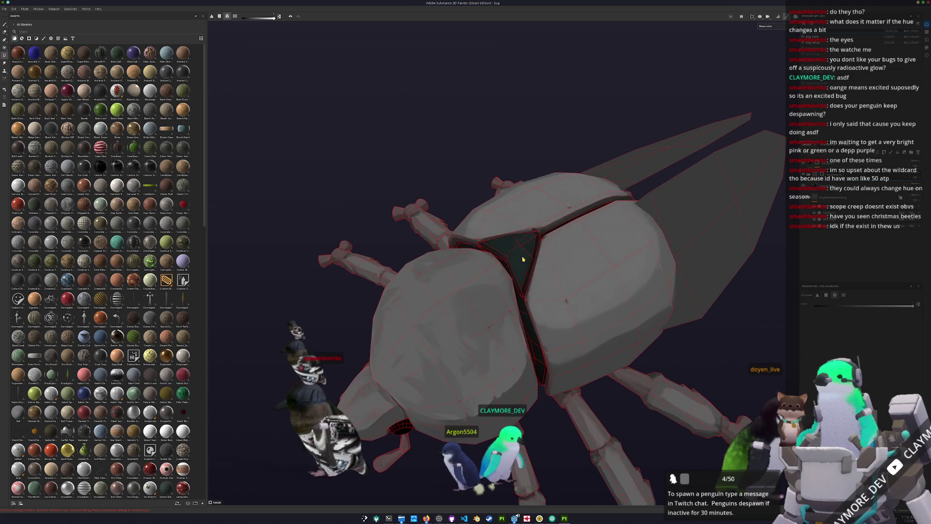
Export the grey bug's textures through the Export textures dialog (Ctrl+Shift+E).
scroll(521, 250, "down", 5)
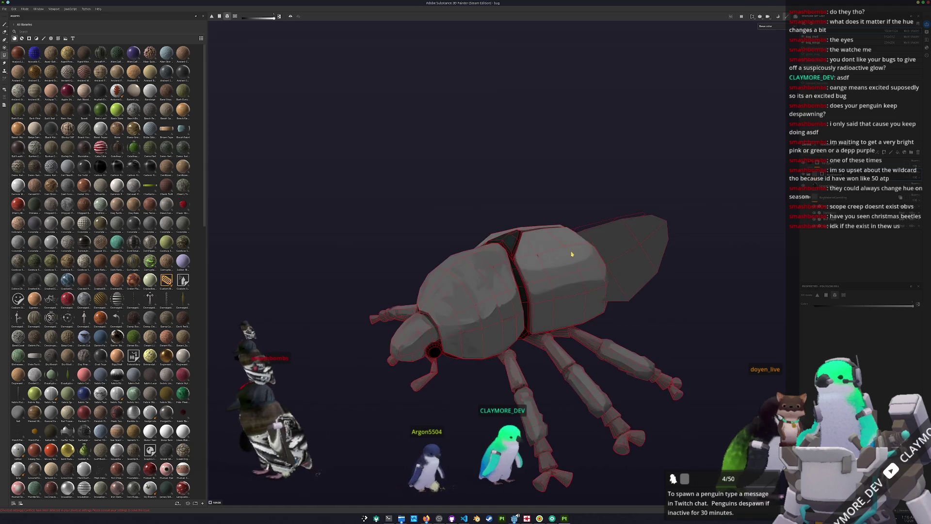
mouse_move(571, 254)
left_mouse_down()
mouse_move(561, 150)
mouse_move(624, 245)
mouse_move(581, 290)
left_mouse_up()
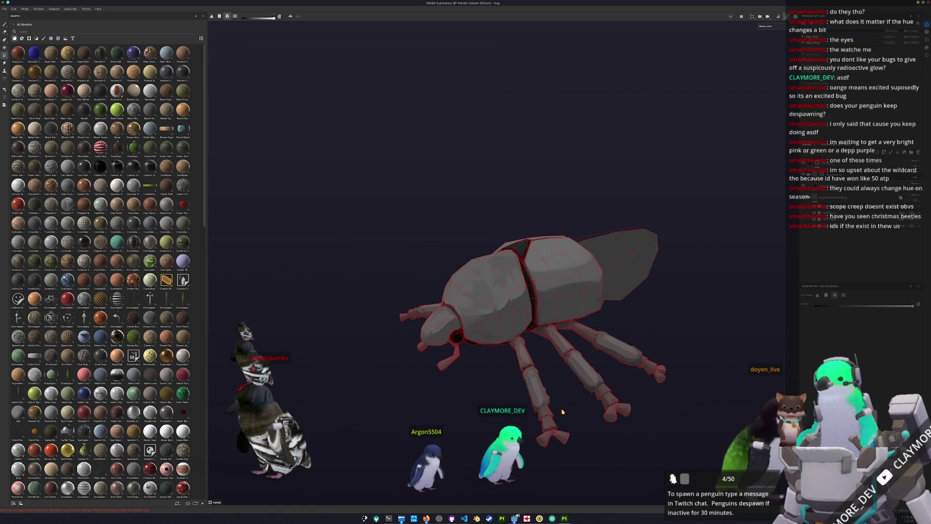
scroll(446, 391, "up", 2)
mouse_move(396, 382)
left_mouse_down()
mouse_move(578, 408)
mouse_move(526, 378)
left_mouse_up()
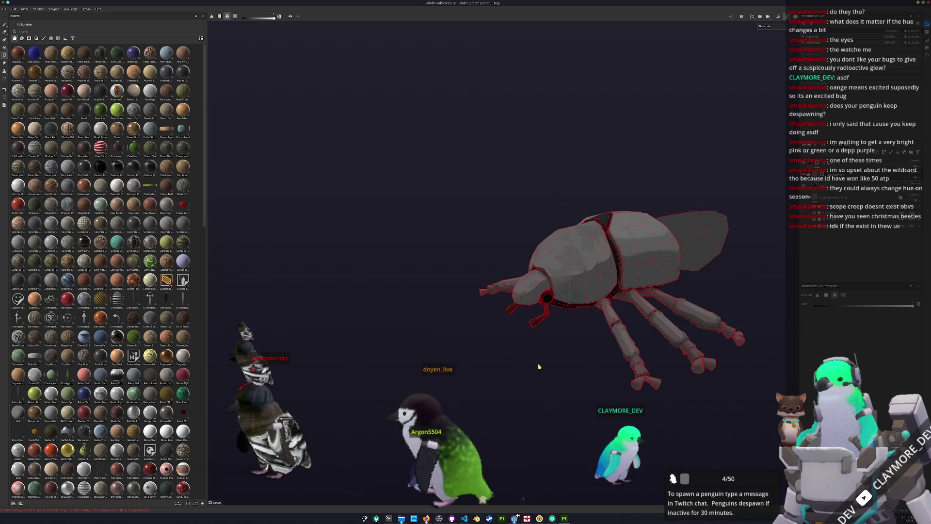
key("ctrl+shift+e")
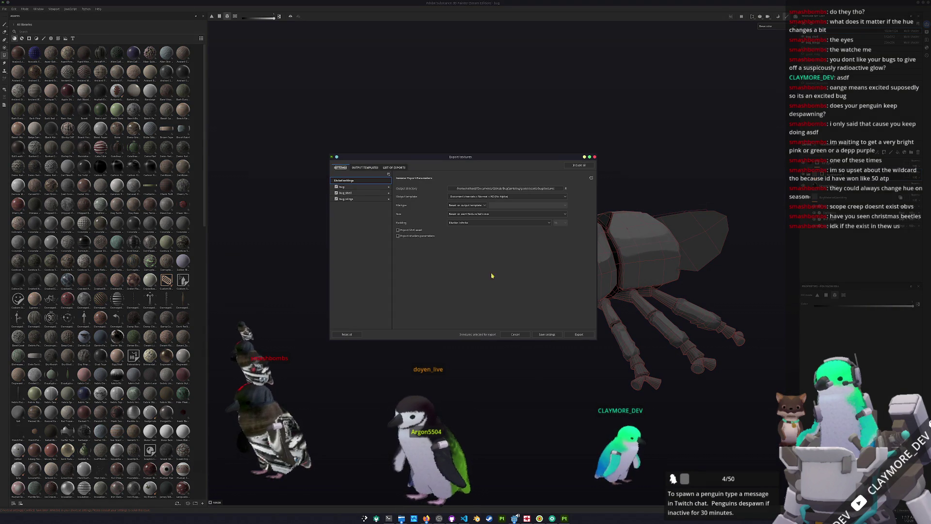
left_click(579, 334)
Bring up the File > Open project file browser.
mouse_move(572, 335)
left_mouse_down()
mouse_move(526, 332)
mouse_move(539, 299)
left_mouse_up()
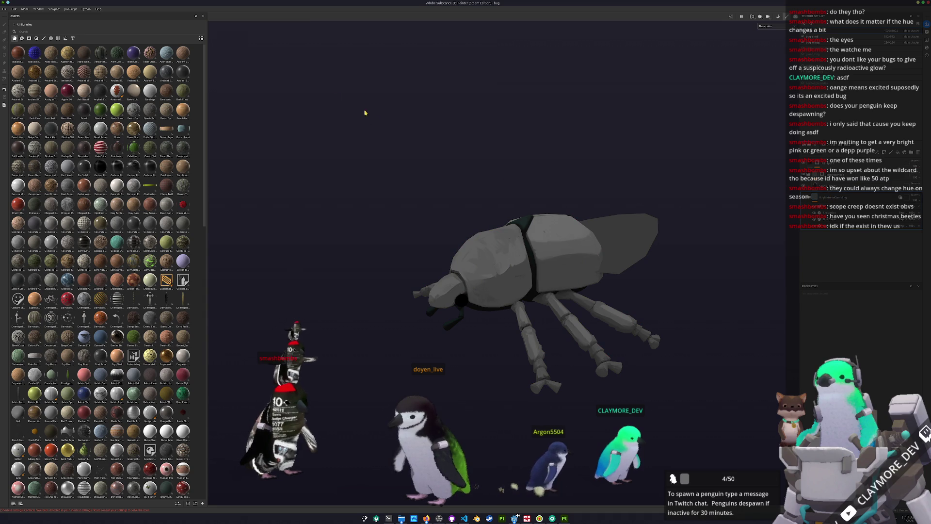
left_click(5, 9)
left_click(14, 19)
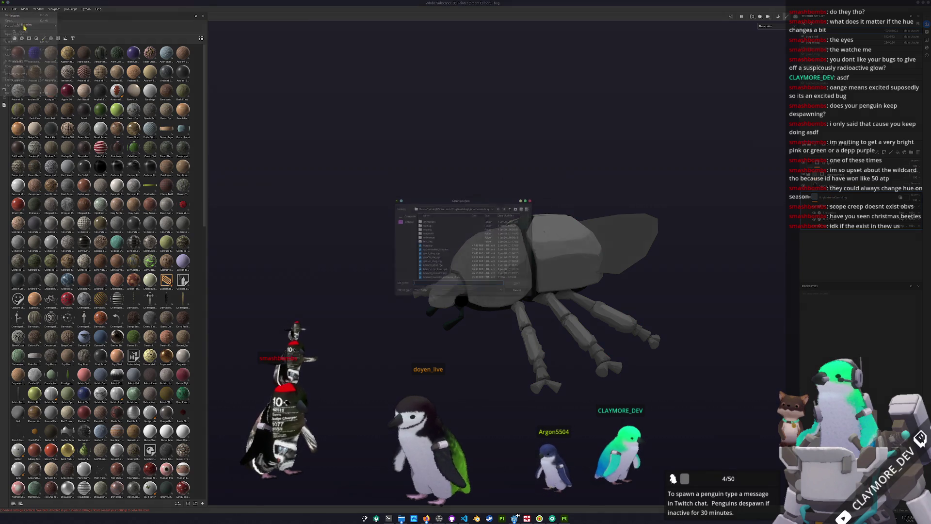
Reopen the Bug project from File > Recent files.
double_click(438, 249)
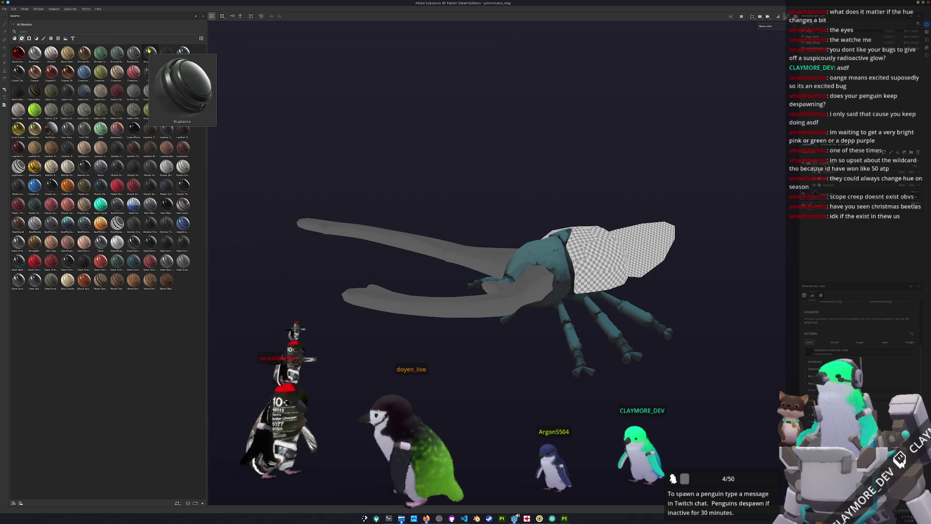
mouse_move(171, 52)
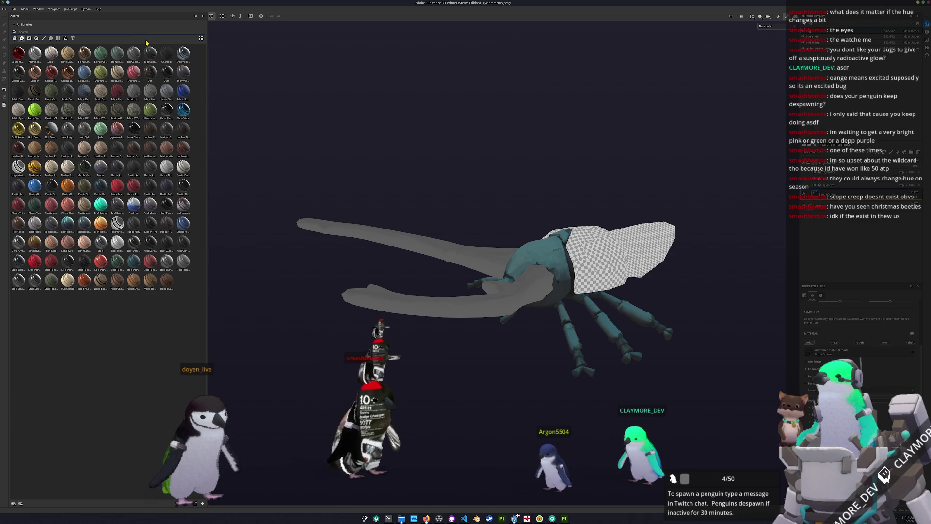
type("Bug")
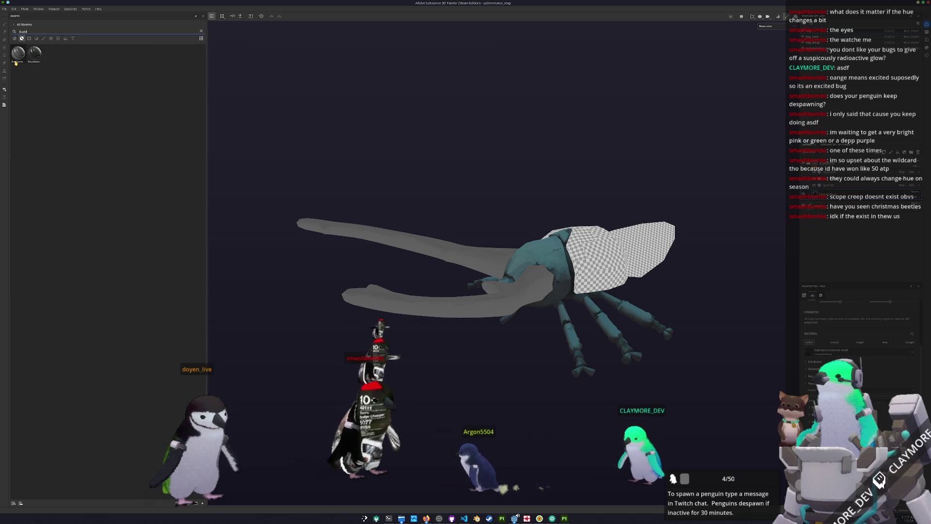
left_click(7, 9)
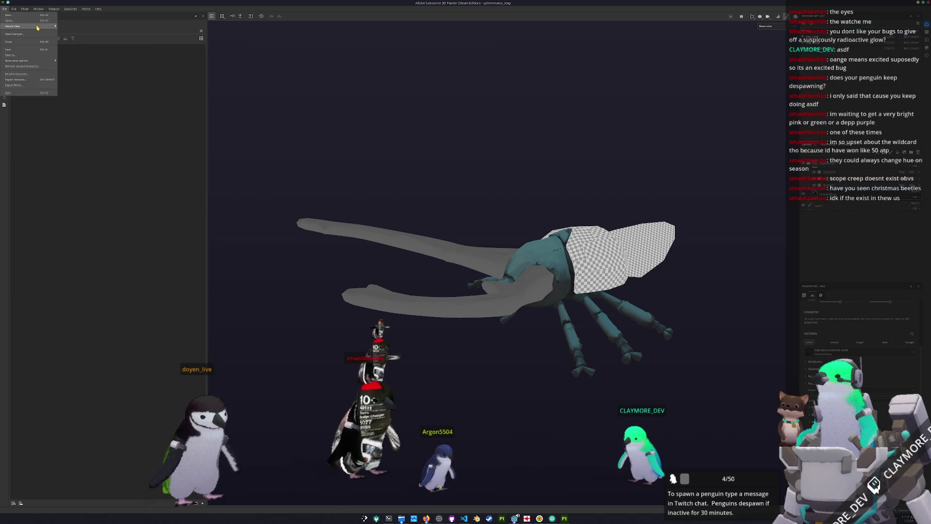
mouse_move(53, 26)
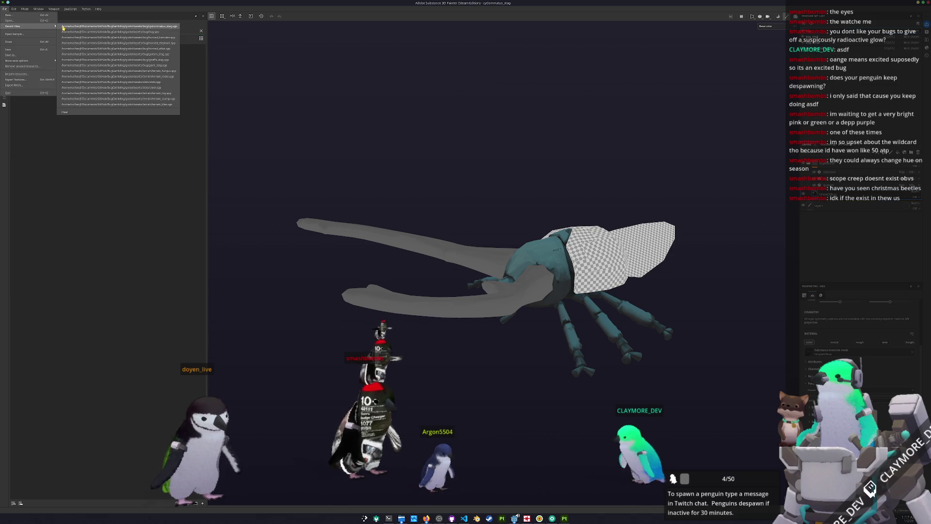
left_click(96, 29)
Save the bug's layers as the BugMaterial smart material.
scroll(525, 194, "up", 2)
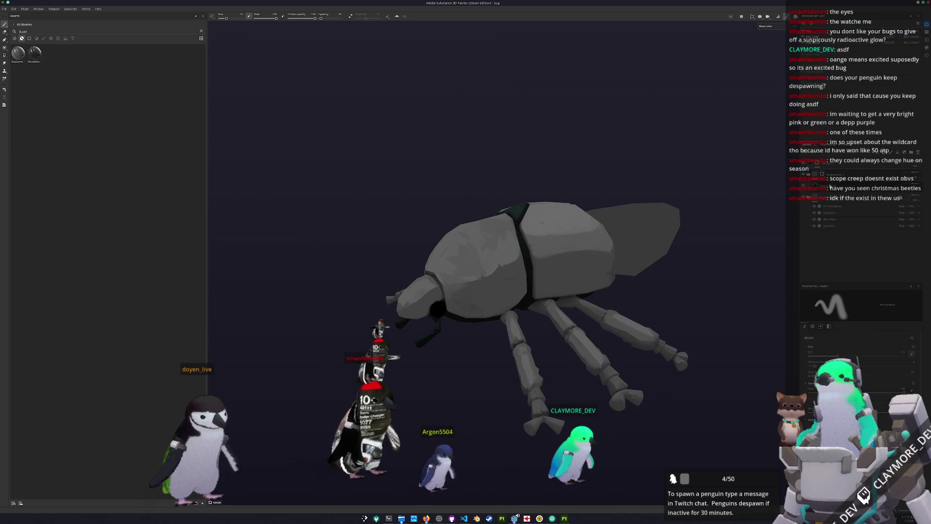
right_click(832, 197)
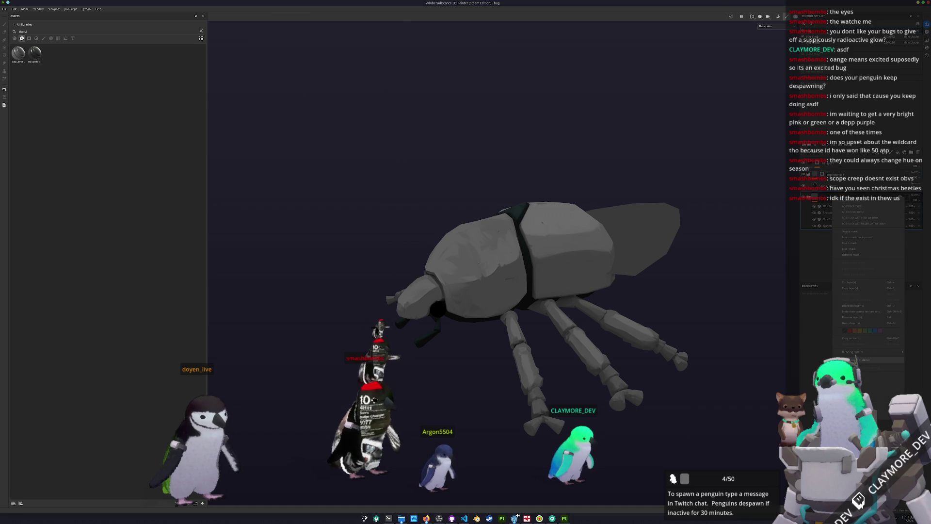
left_click(858, 360)
Open the cyclommatus_stag.spp beetle project.
left_click(4, 9)
left_click(19, 22)
double_click(437, 250)
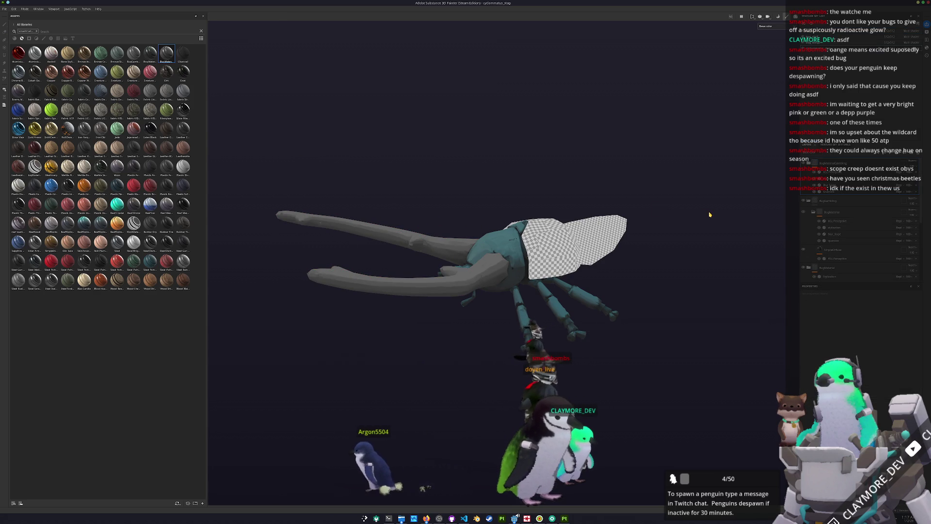
Export cyclommatus_stag's textures, then open the giant_stag project.
key("ctrl+shift+e")
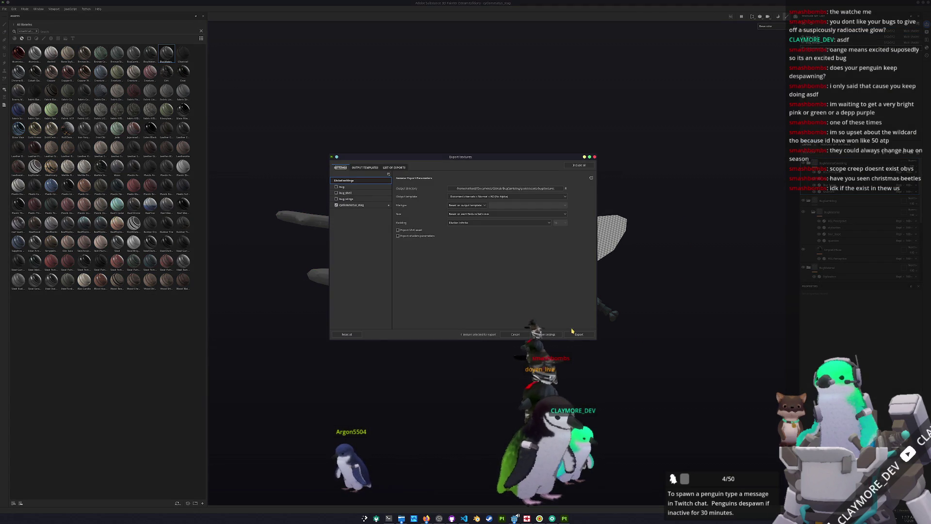
left_click(581, 335)
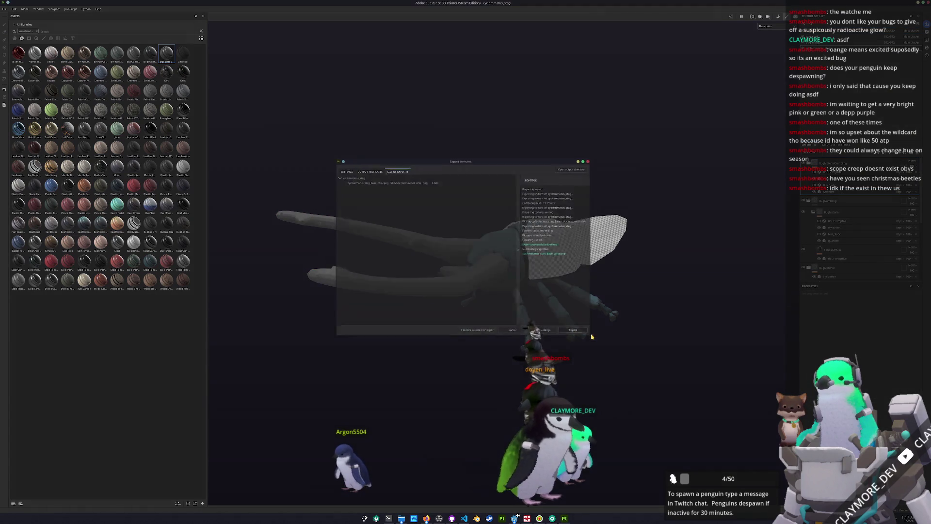
left_click(4, 10)
left_click(15, 21)
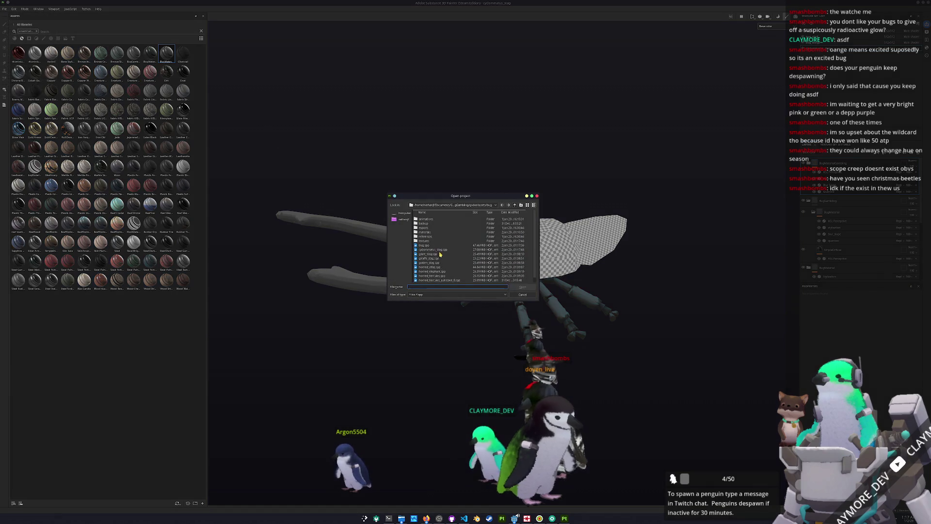
left_click(436, 249)
double_click(433, 254)
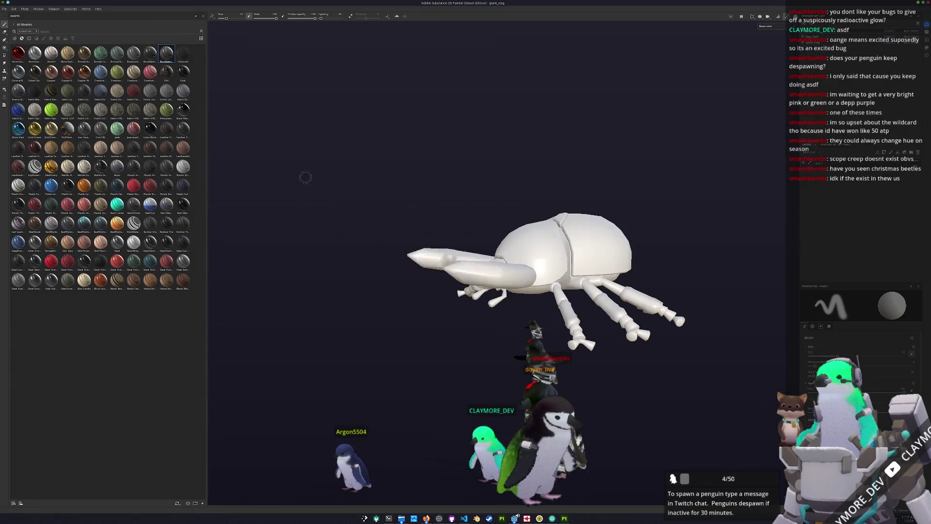
Apply the BugMaterial smart material to giant_stag's mandibles and export its textures.
left_click_drag(165, 56, 383, 116)
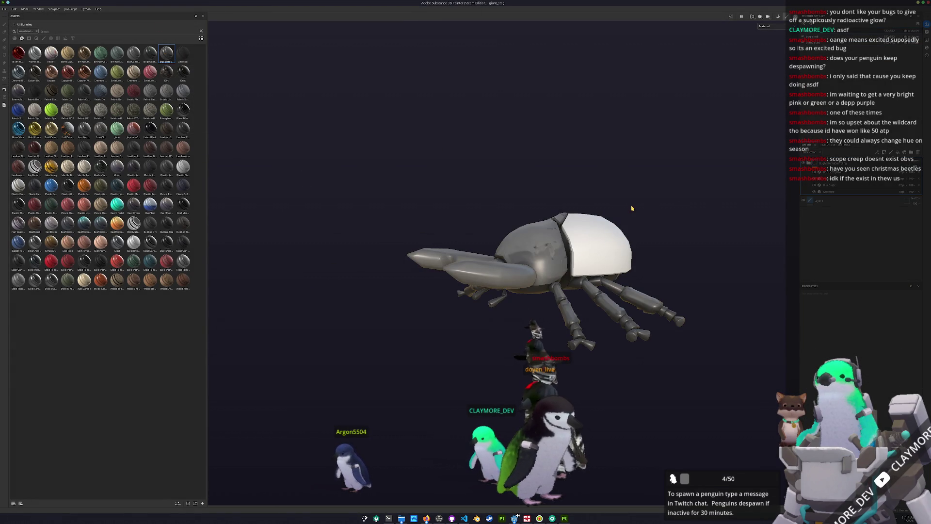
mouse_move(829, 163)
left_mouse_down()
mouse_move(521, 296)
mouse_move(491, 300)
mouse_move(460, 288)
mouse_move(399, 216)
mouse_move(439, 260)
mouse_move(394, 257)
left_mouse_up()
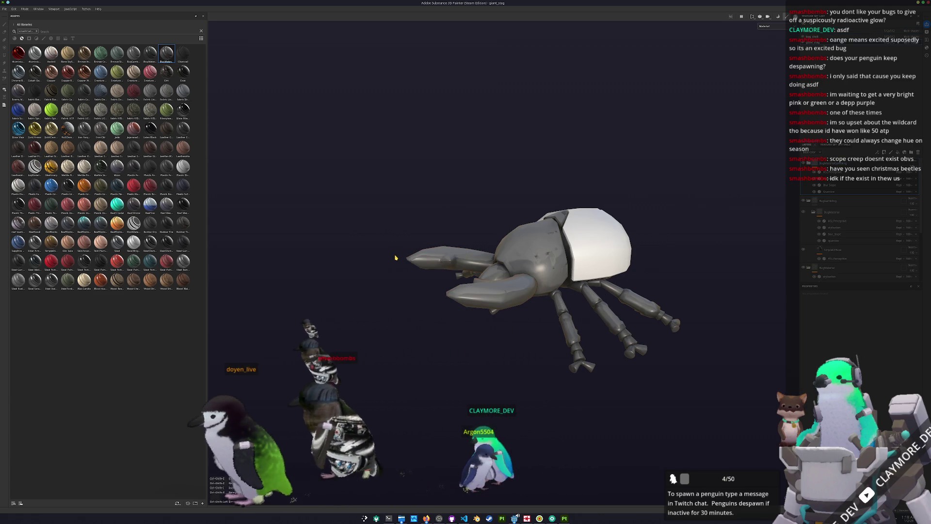
key("ctrl+shift+e")
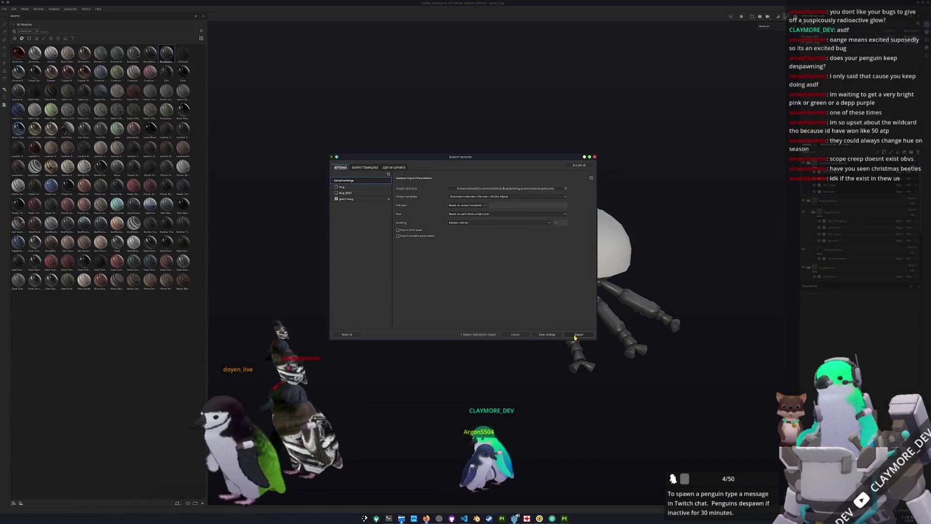
left_click(575, 335)
Open the giraffe_stag.spp beetle project.
left_click(5, 9)
left_click(14, 22)
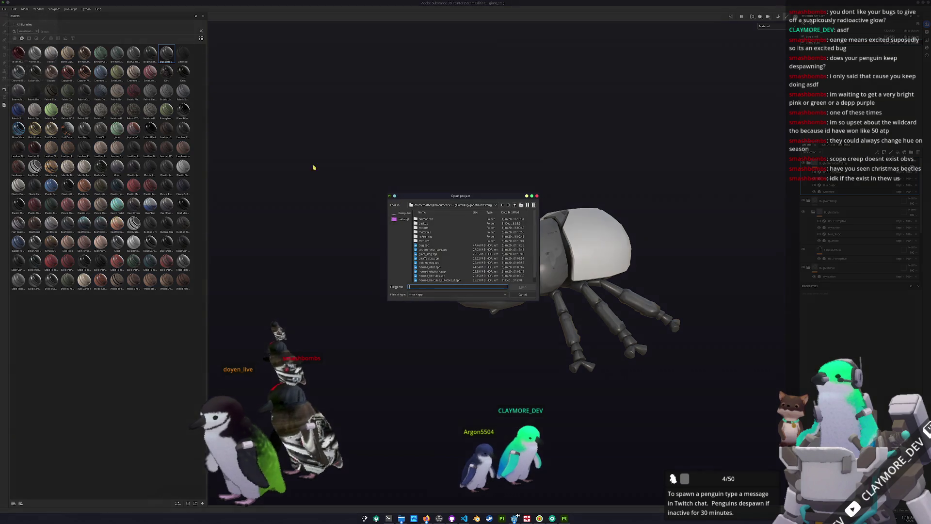
double_click(421, 258)
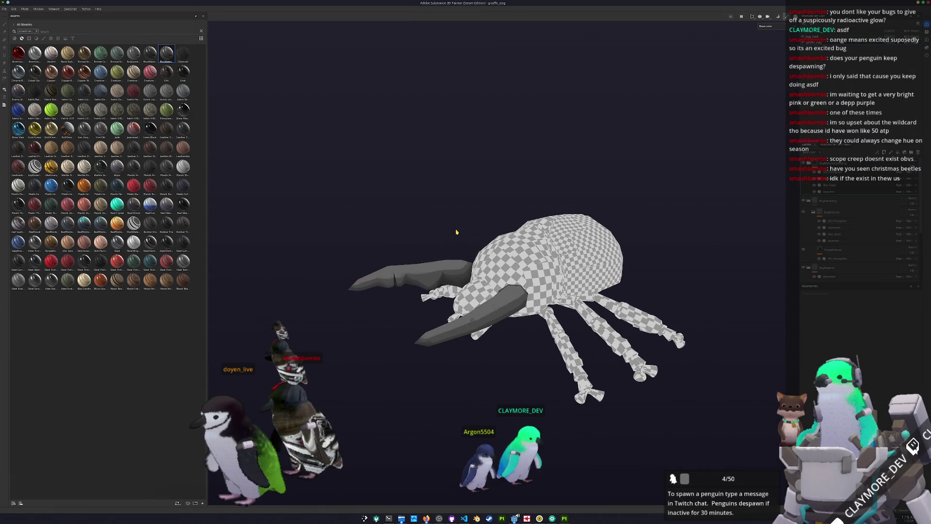
Export giraffe_stag's textures, then open golden_stag, answering the unsaved-changes prompt.
key("ctrl+shift+e")
left_click(578, 335)
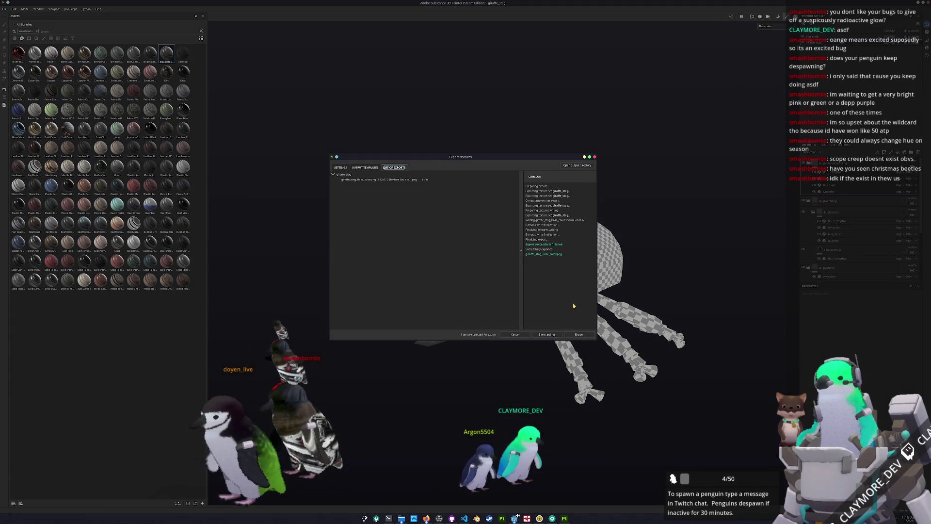
left_click(4, 9)
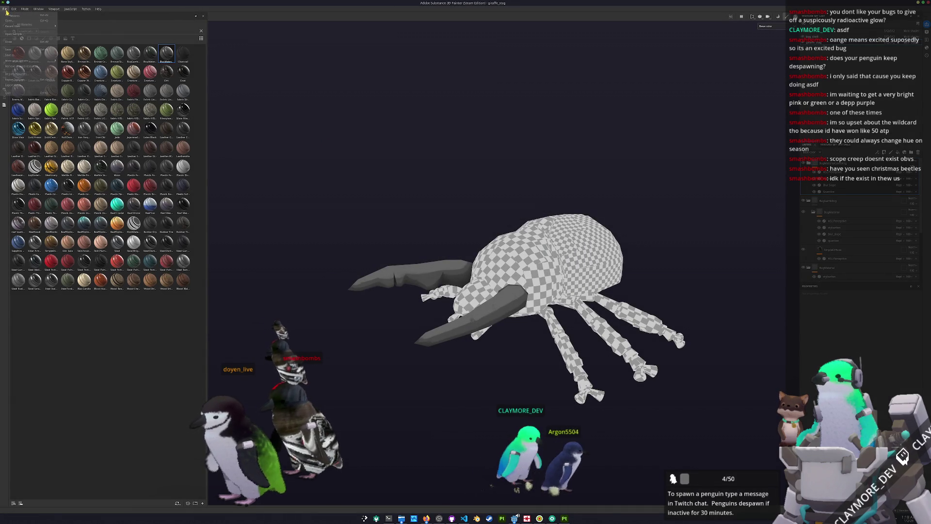
mouse_move(19, 26)
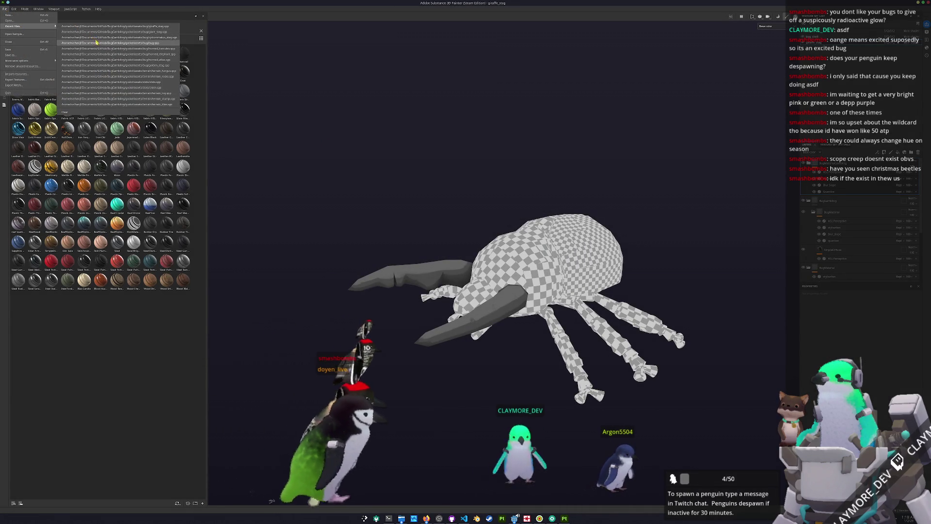
left_click(10, 20)
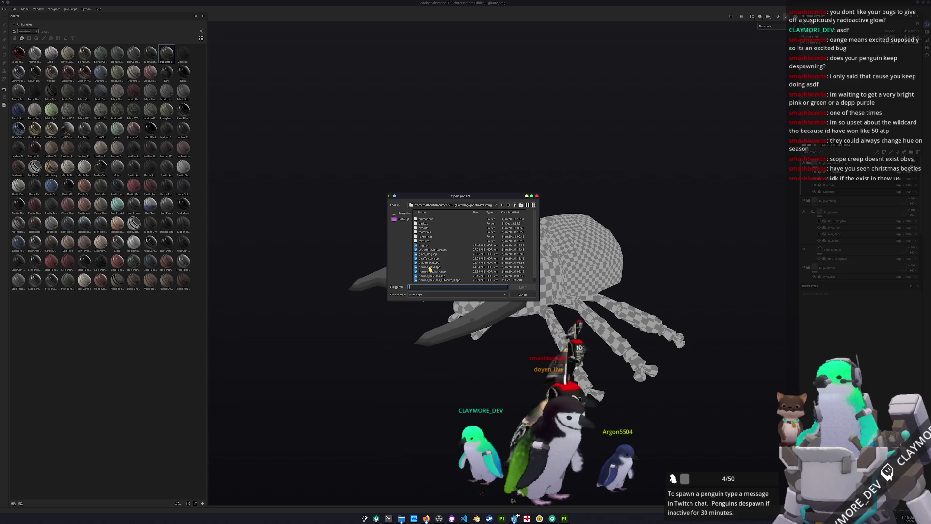
double_click(428, 262)
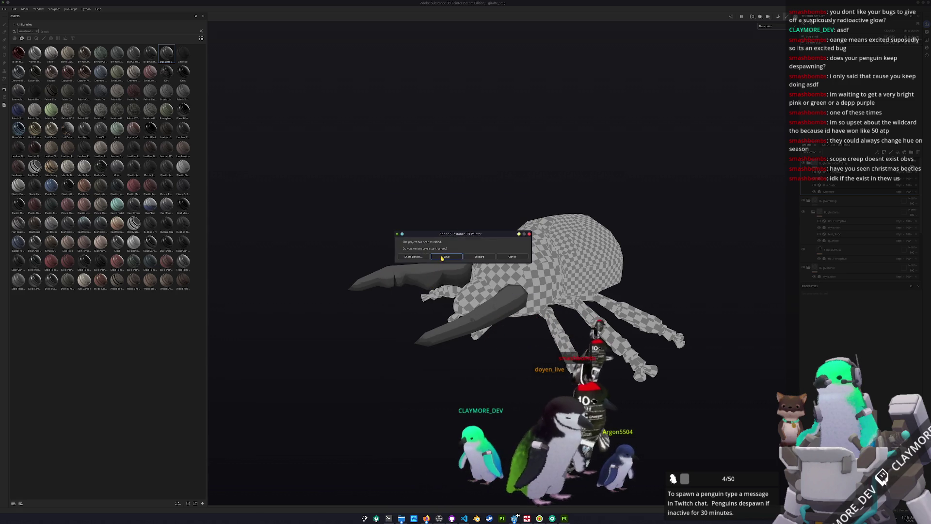
left_click(442, 257)
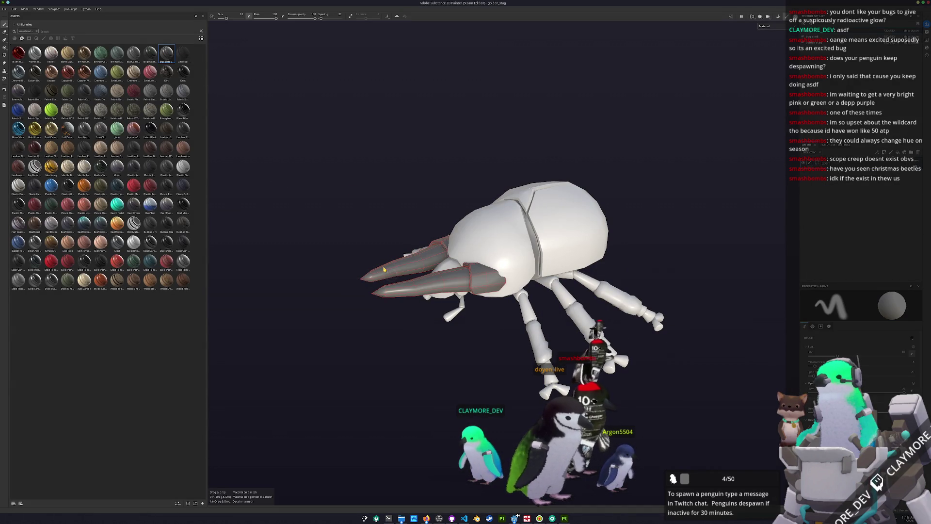
Export golden_stag's textures and open the horned_atlas project.
key("ctrl+shift+e")
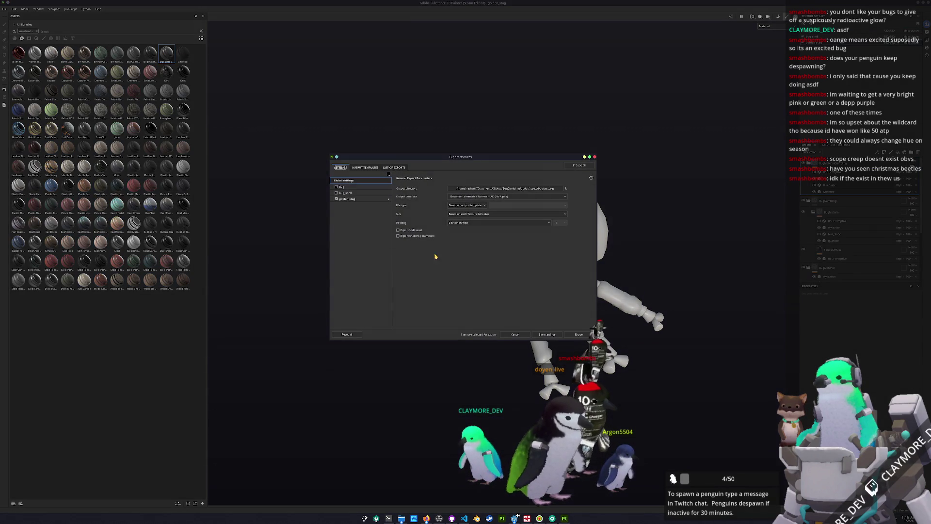
left_click(579, 334)
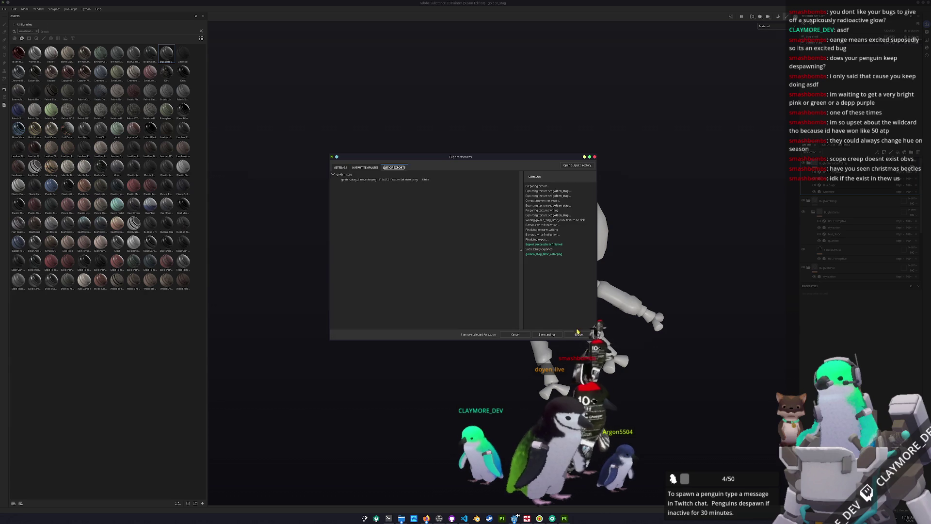
left_click(4, 8)
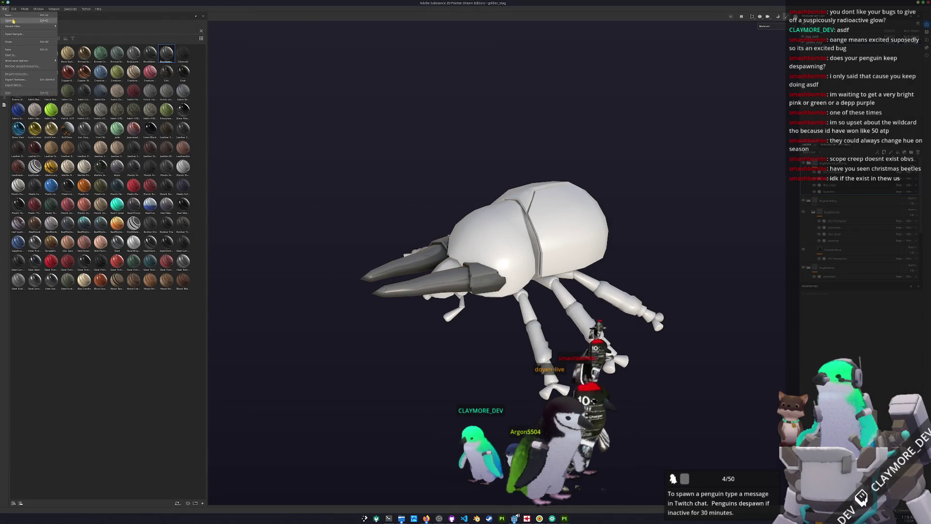
left_click(17, 21)
double_click(432, 266)
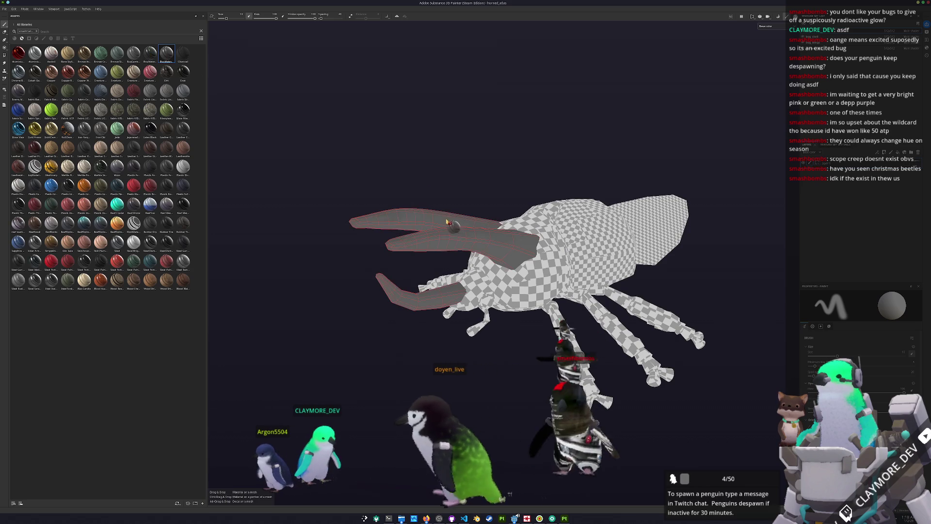
Save the texture export settings and open the horned_elephant project.
key("ctrl+shift+e")
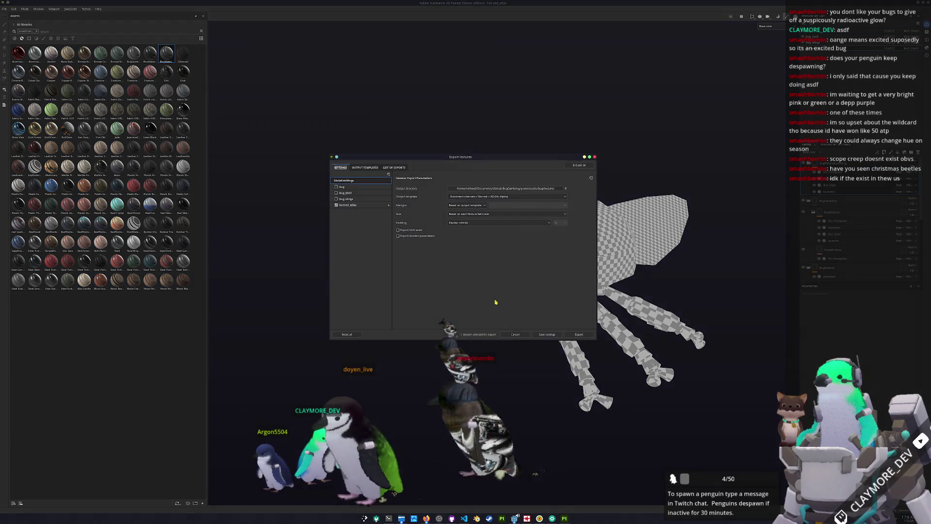
left_click(551, 335)
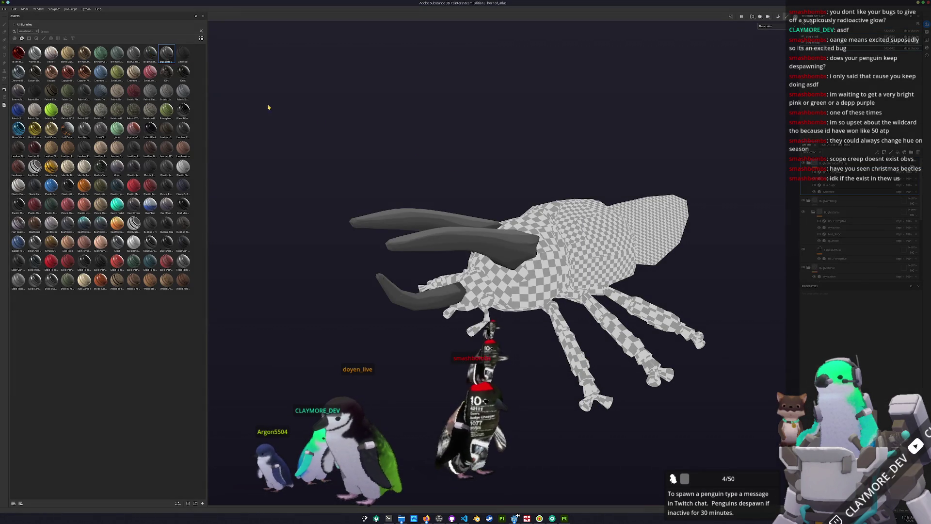
left_click(5, 9)
left_click(11, 20)
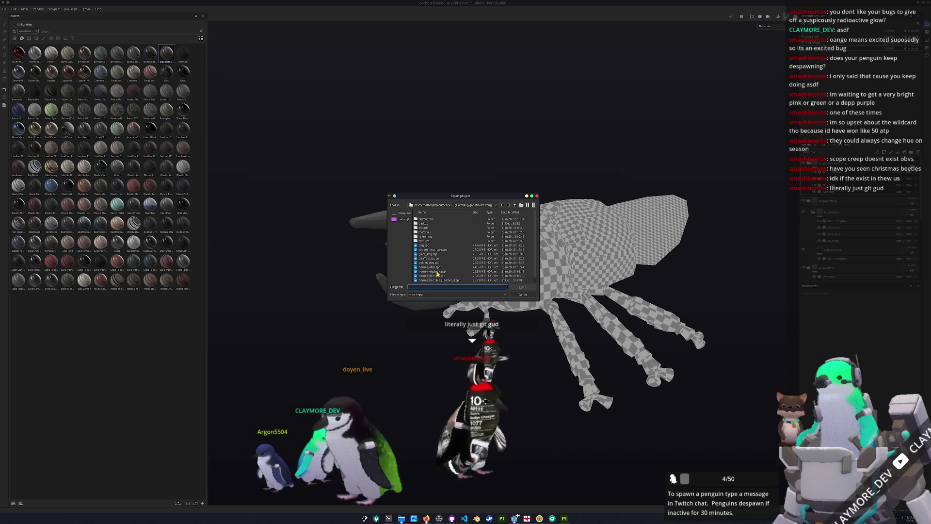
double_click(437, 273)
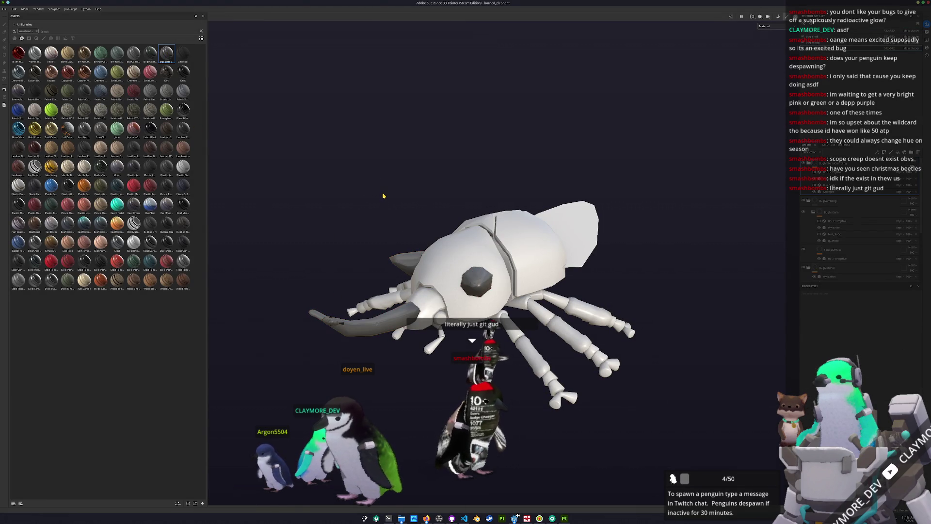
Export horned_elephant's textures and open horned_hercules.spp.
key("ctrl+shift+e")
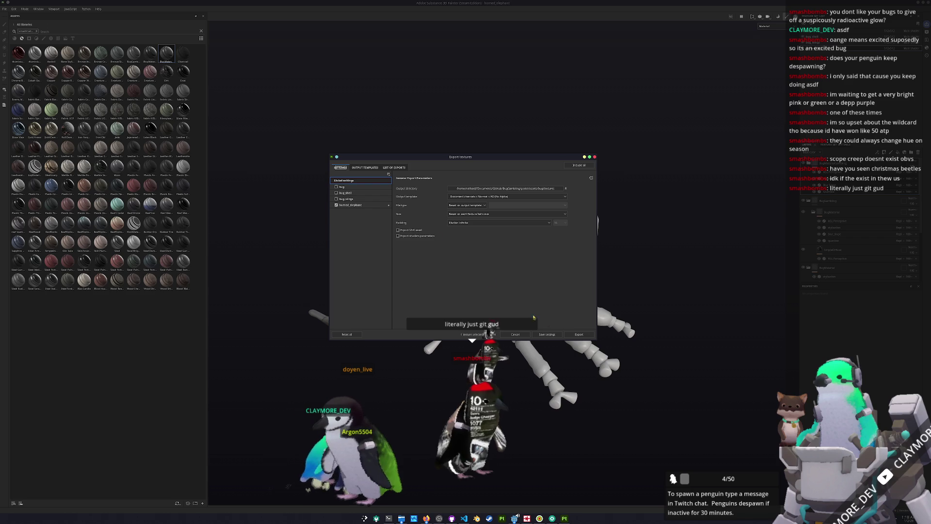
left_click(583, 337)
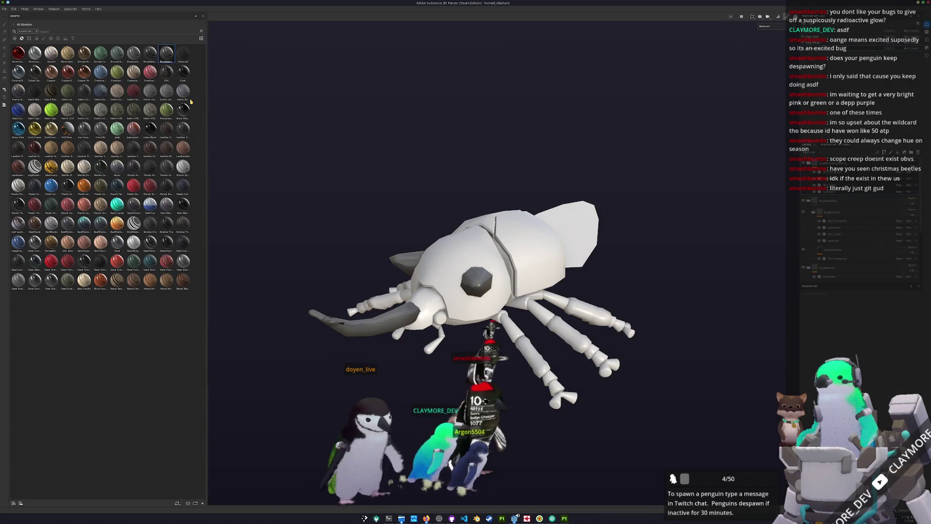
left_click(5, 9)
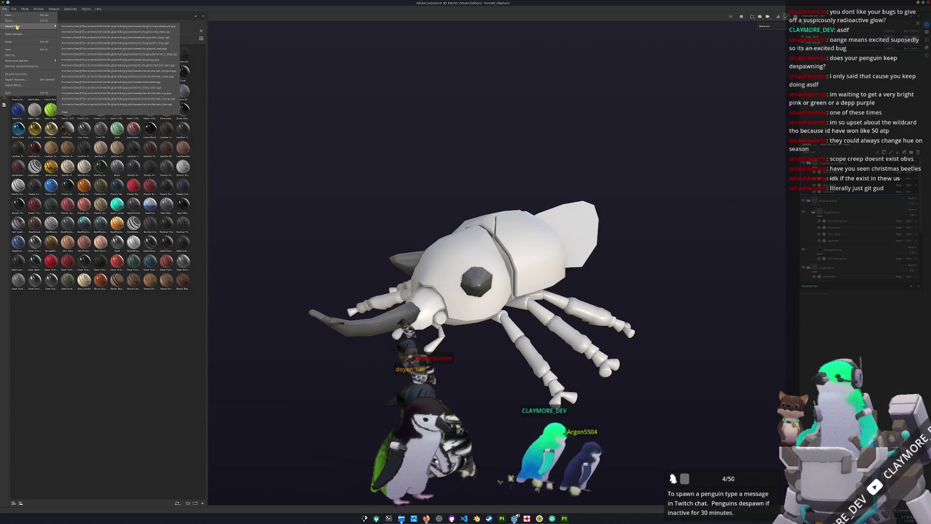
left_click(10, 20)
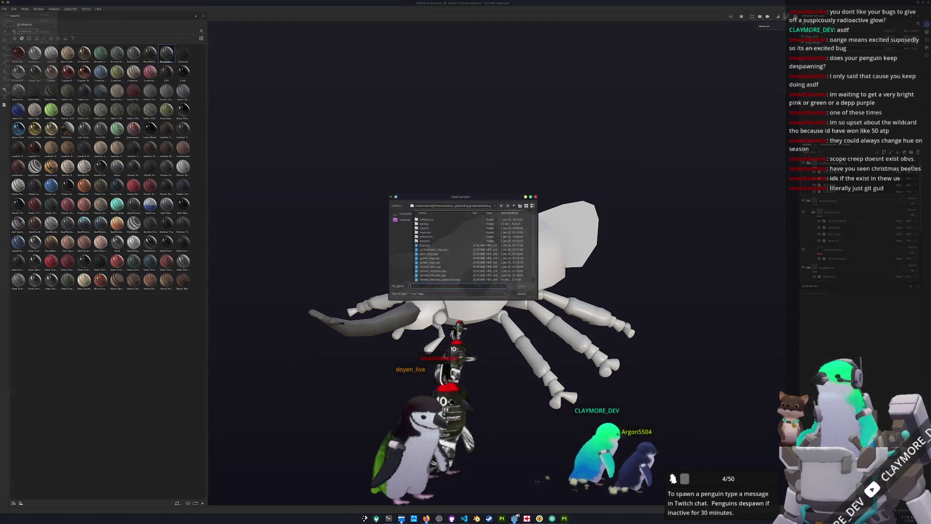
double_click(430, 275)
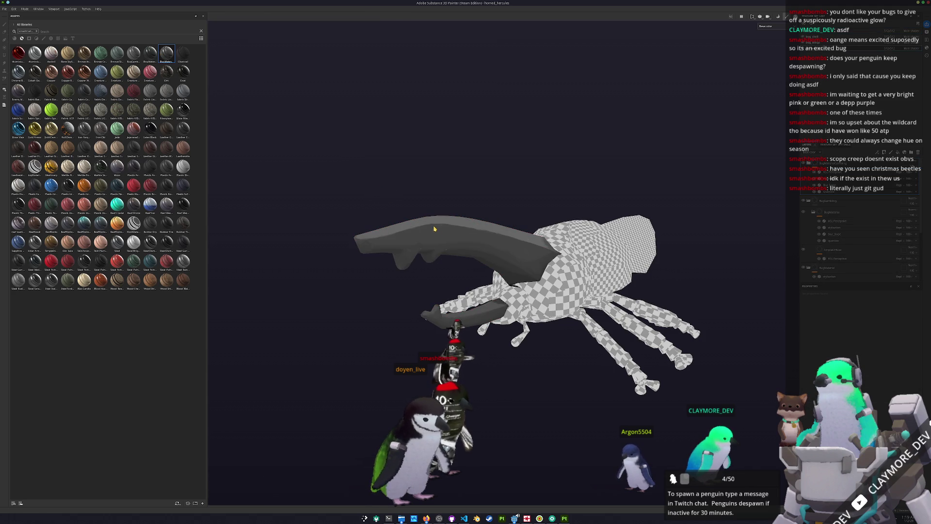
Export horned_hercules's textures, cancel the Open project dialog and Alt+Tab back to Godot.
key("ctrl+shift+e")
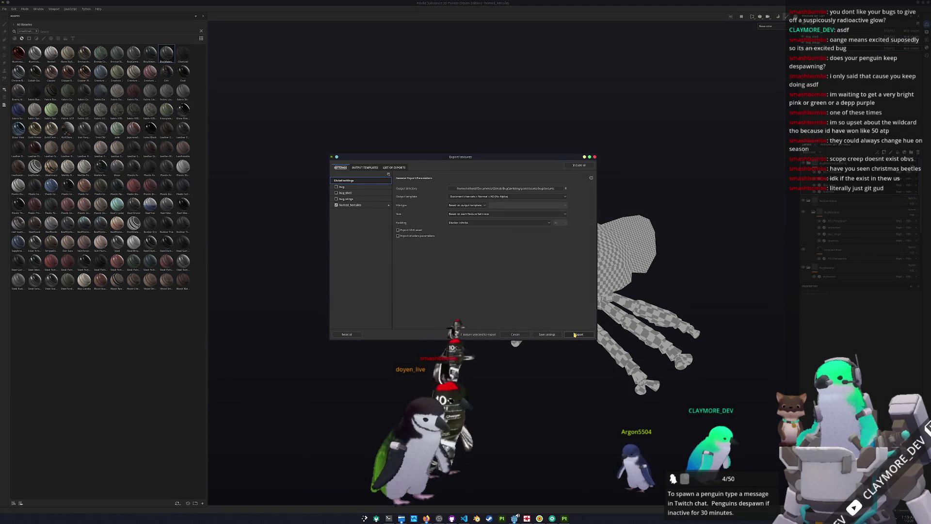
left_click(576, 334)
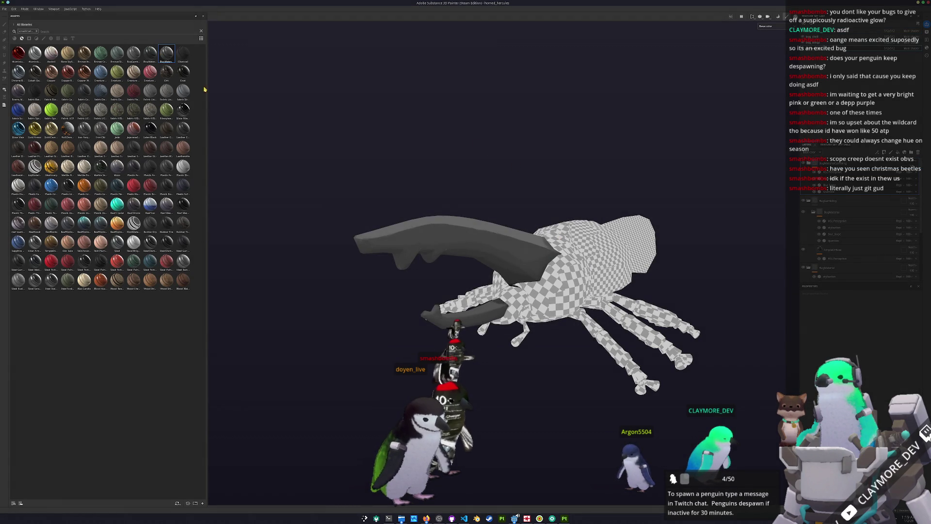
left_click(5, 8)
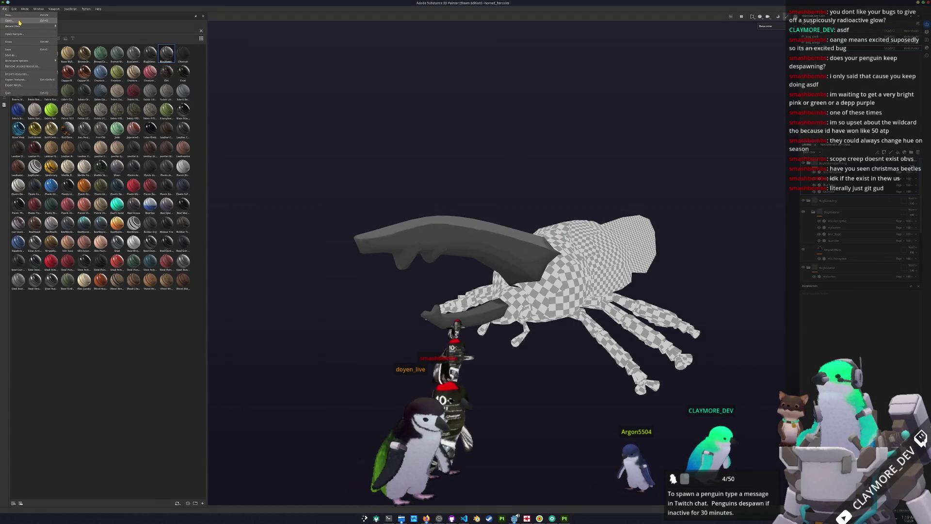
left_click(9, 20)
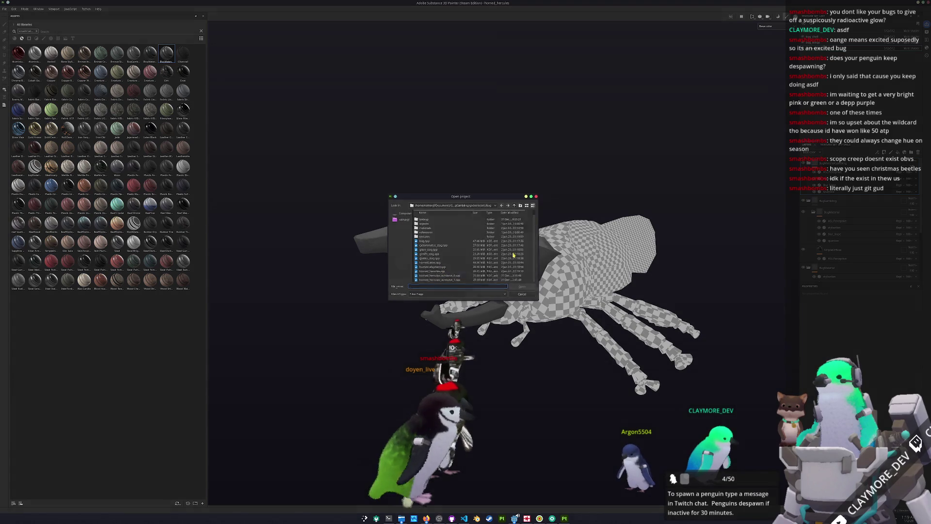
key("Escape")
key("alt+Tab")
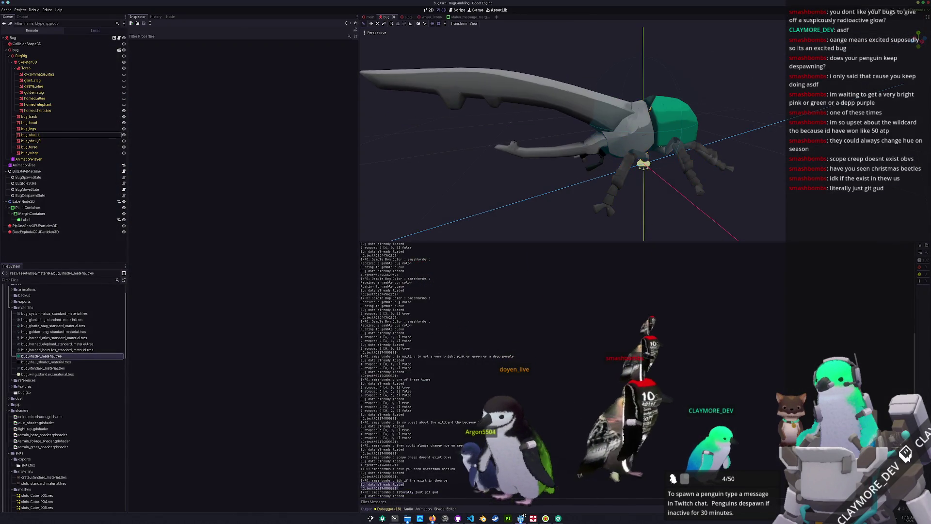
scroll(559, 204, "up", 3)
scroll(558, 204, "down", 3)
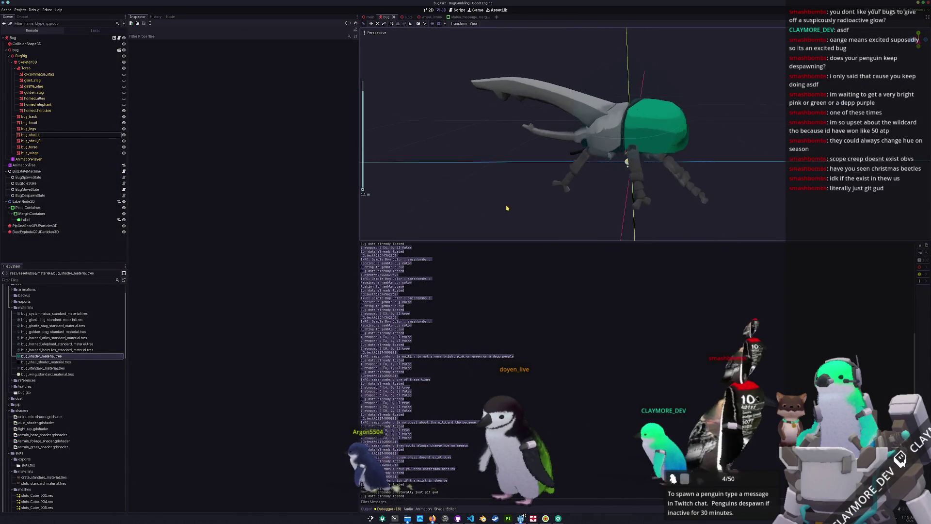
scroll(560, 210, "up", 3)
left_click_drag(658, 213, 708, 177)
left_click(708, 177)
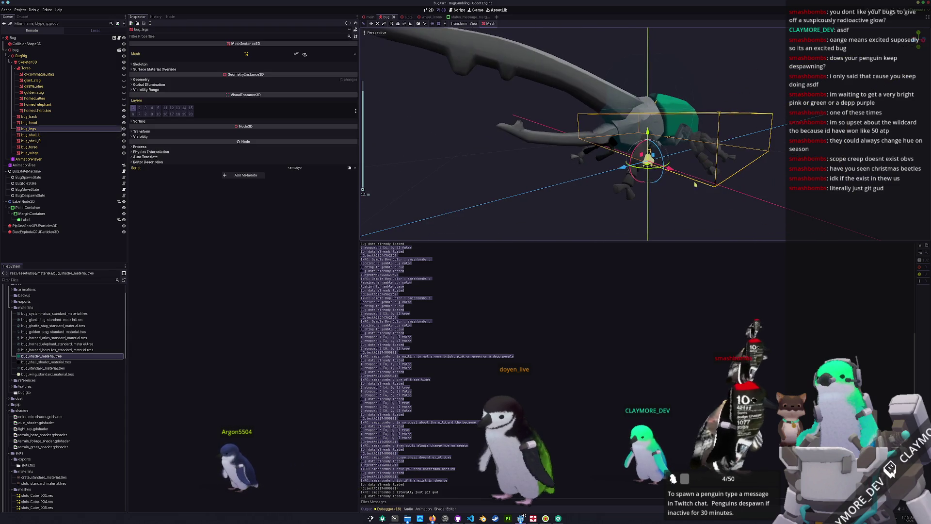
left_click(652, 209)
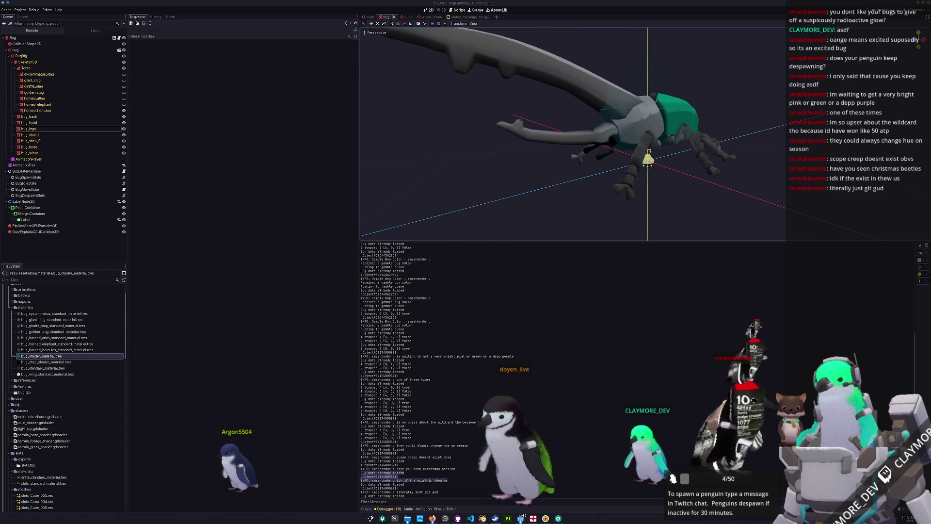
left_click(544, 355)
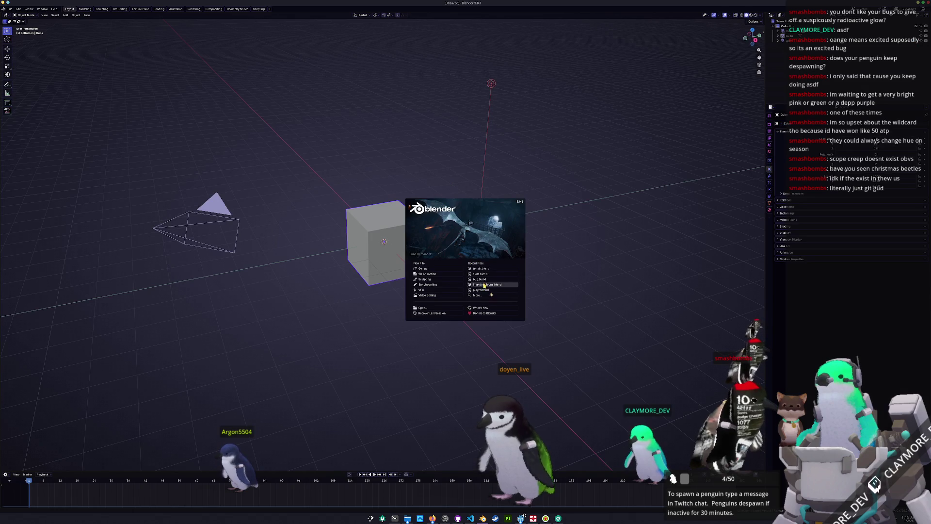
Open bug.blend and put the BugRig armature into Pose Mode.
left_click(480, 280)
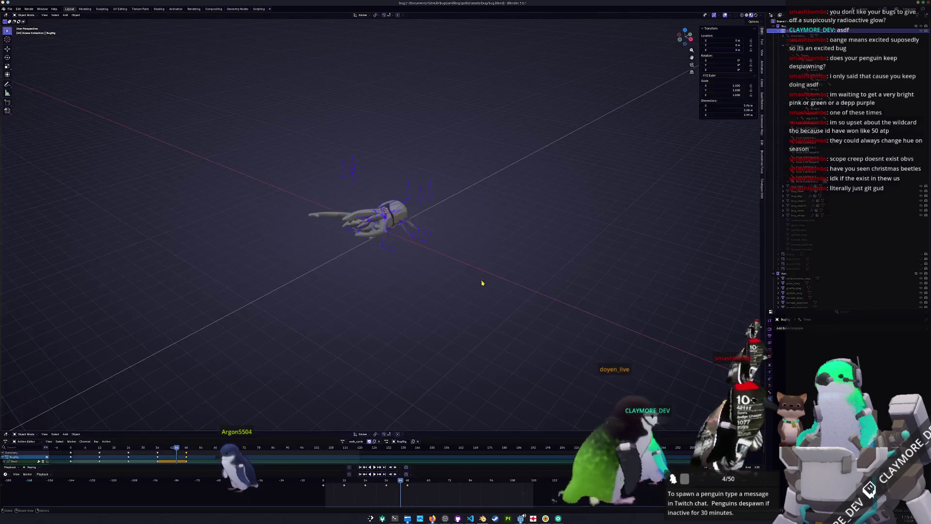
left_click(525, 275)
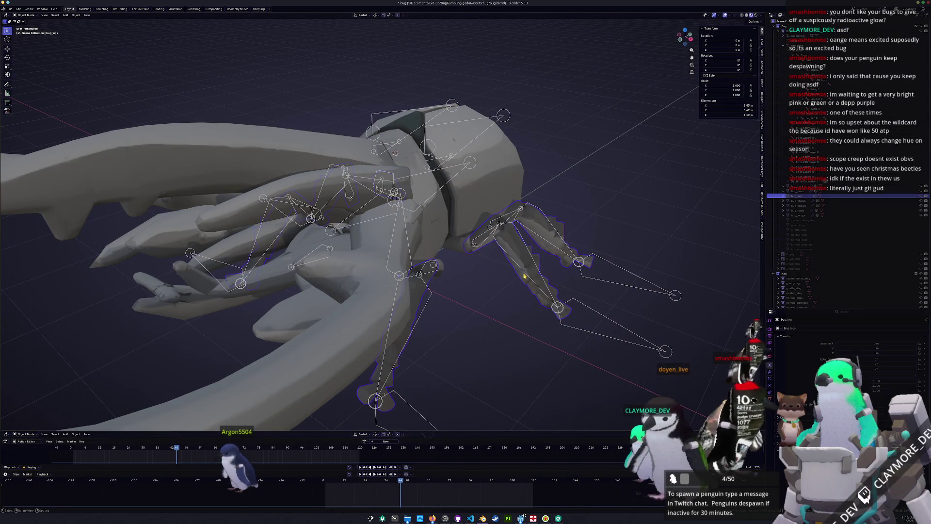
key("ctrl+Tab")
left_click(519, 250)
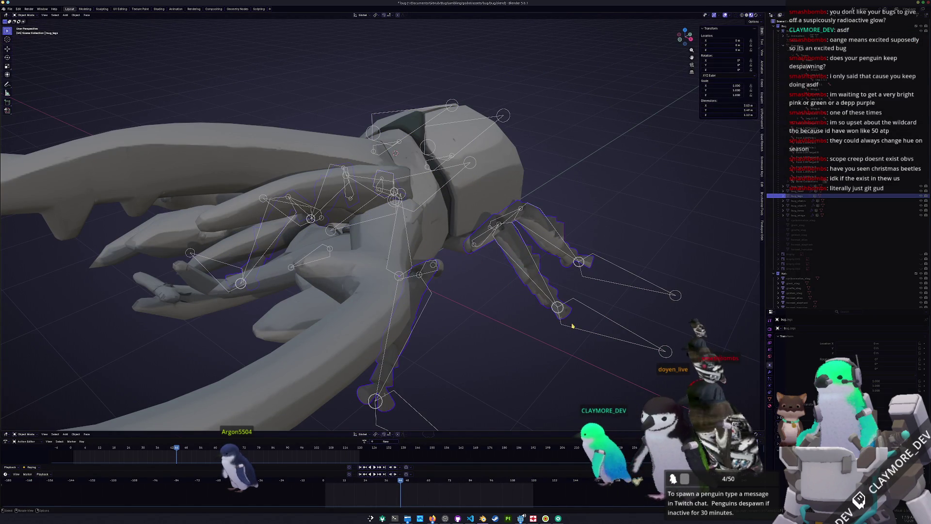
key("ctrl+Tab")
left_click(544, 262)
key("ctrl+Tab")
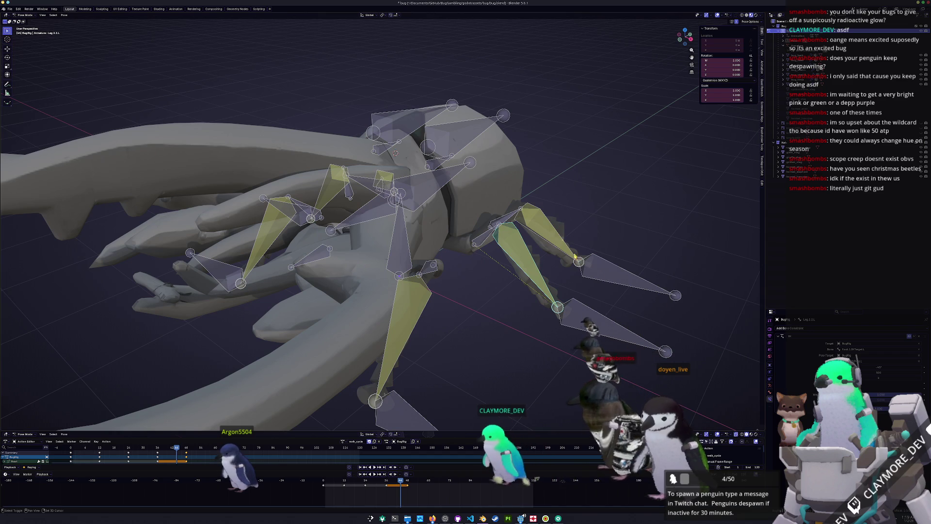
Set the leg chain's IK pole angle to 135°.
left_click(885, 367)
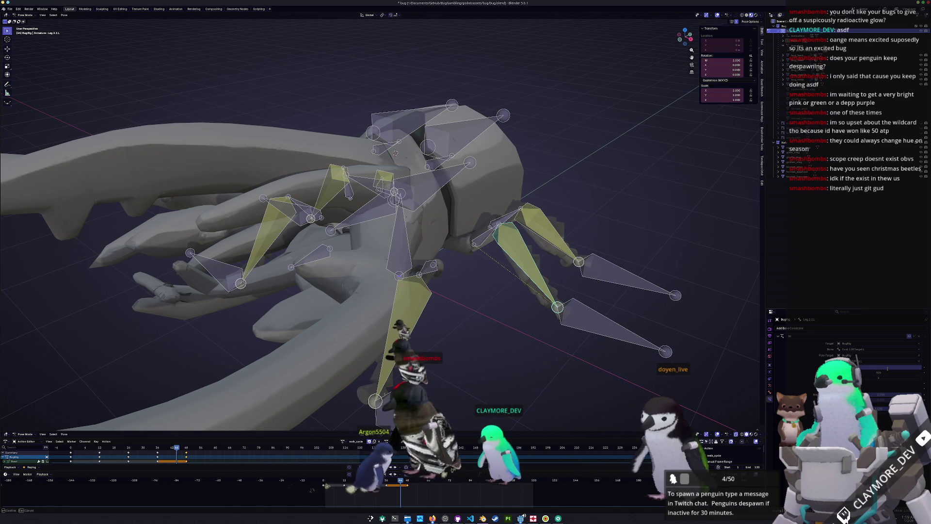
key("Return")
left_click_drag(585, 342, 464, 267)
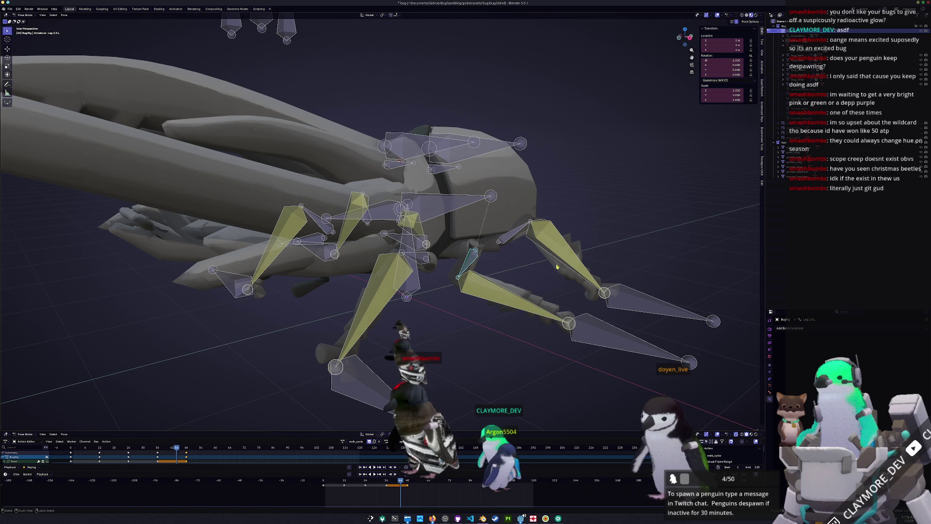
key("ctrl+z")
left_click_drag(616, 320, 640, 318)
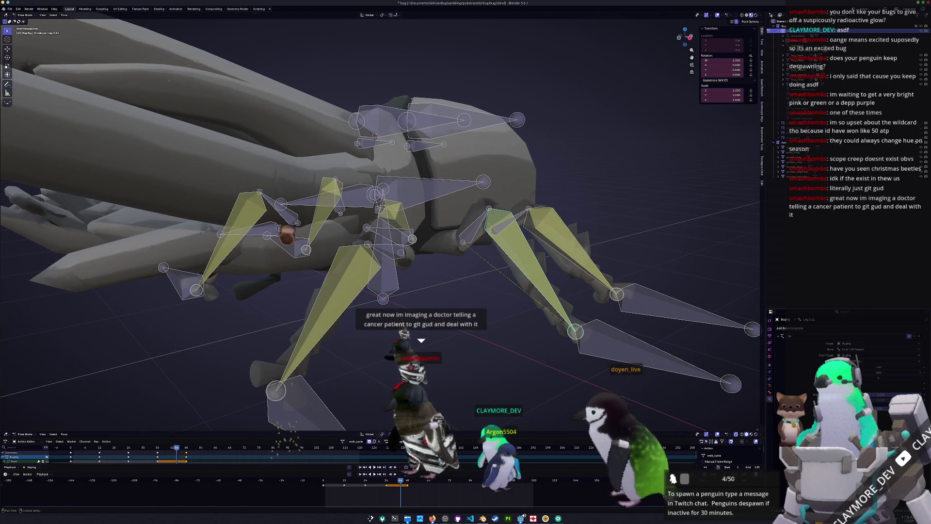
left_click(878, 367)
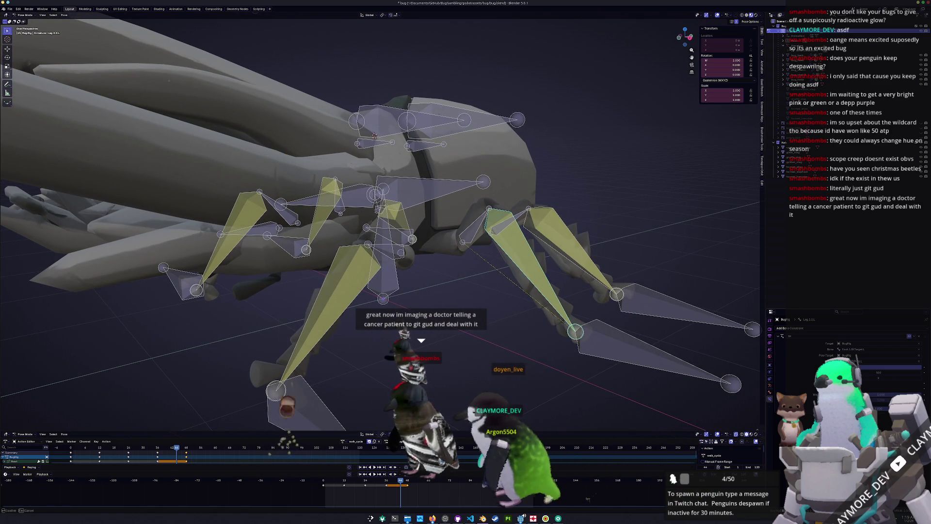
key("Return")
left_click(869, 367)
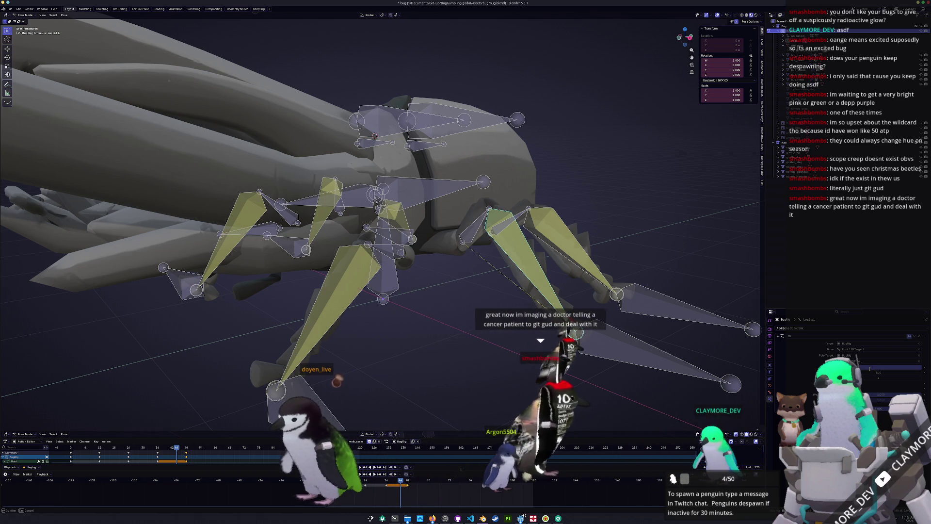
key("Return")
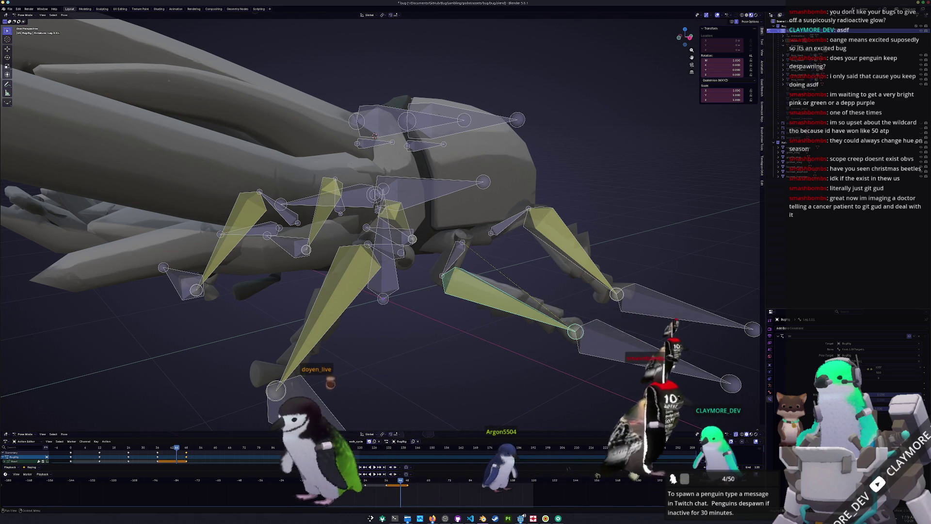
scroll(591, 347, "down", 5)
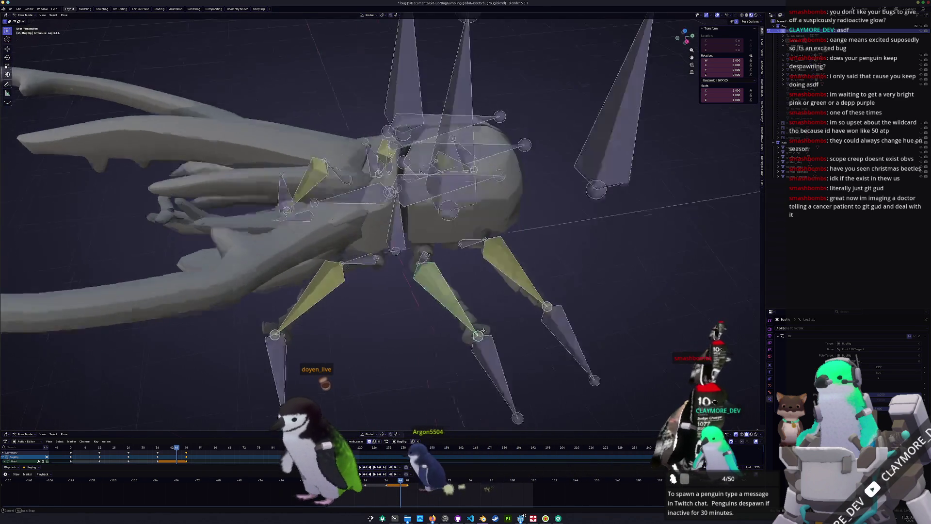
left_click_drag(438, 124, 463, 145)
Lower the Foot.0.IKPole.L pole bone along the Z axis.
left_click(465, 143)
key("g")
key("z")
right_click(509, 142)
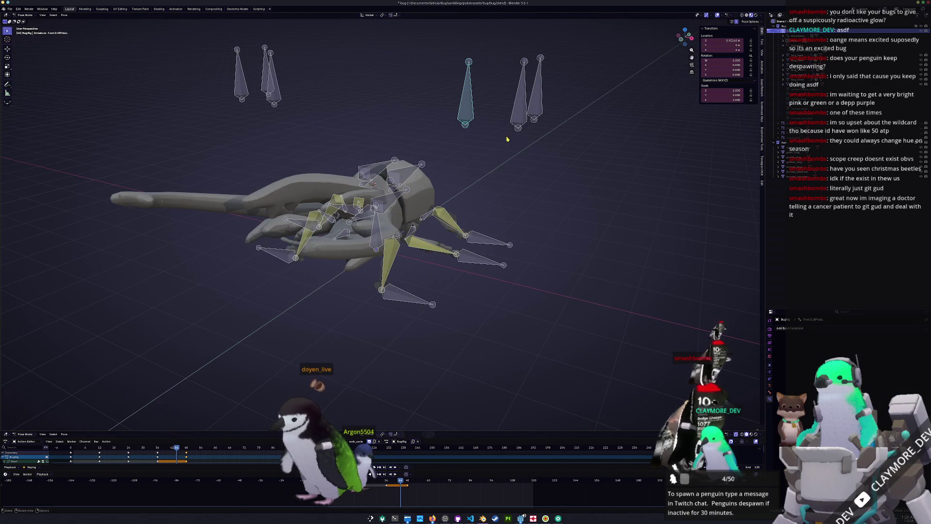
key("g")
key("z")
left_click(499, 422)
mouse_move(500, 422)
left_mouse_down()
mouse_move(444, 353)
mouse_move(508, 2)
mouse_move(525, 179)
left_mouse_up()
Lower the pole bone further on Z and shift it along Y.
key("g")
key("z")
left_click(444, 352)
key("g")
key("z")
left_click(537, 239)
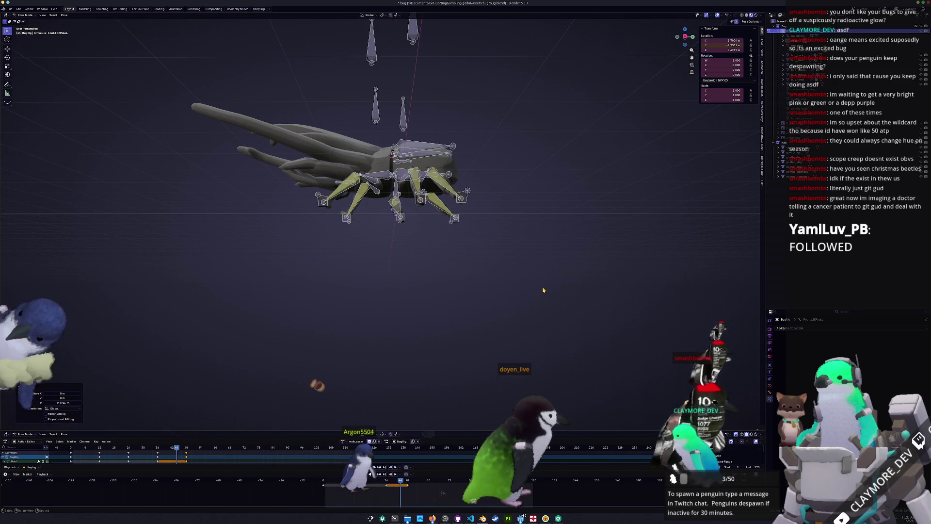
mouse_move(536, 239)
left_mouse_down()
mouse_move(504, 231)
mouse_move(553, 226)
left_mouse_up()
key("g")
key("y")
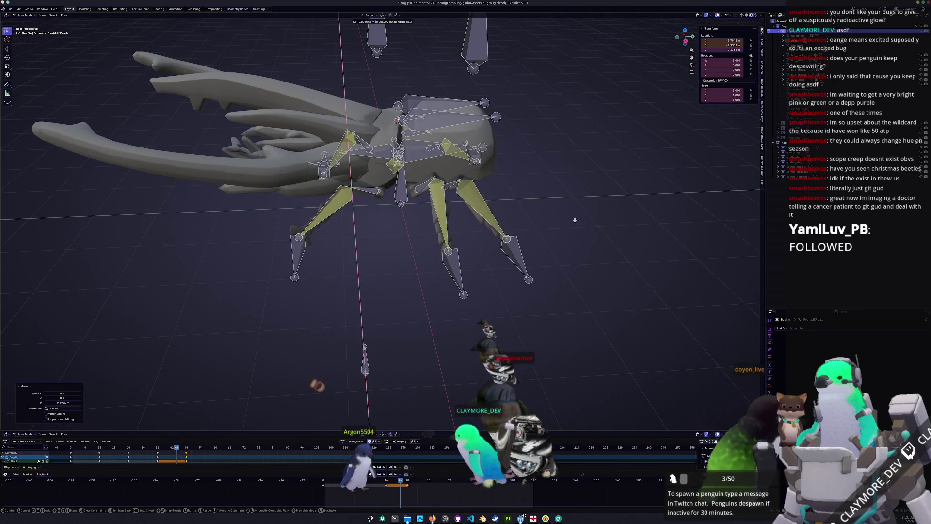
left_click(718, 213)
left_click_drag(518, 93, 670, 50)
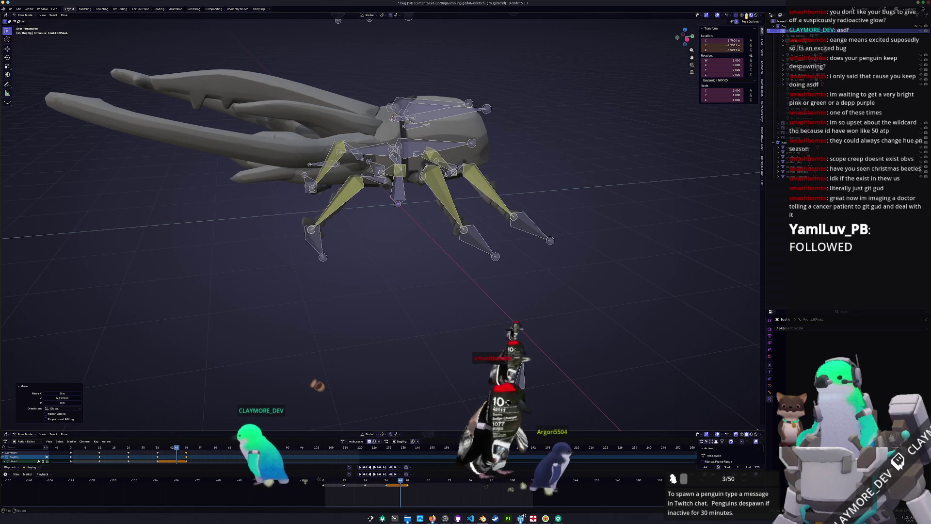
Switch to Object Mode and hide the armature to view the leg mesh.
key("ctrl+Tab")
key("h")
scroll(507, 182, "up", 4)
left_click_drag(507, 183, 496, 164)
Back in Pose Mode, move the pole bone to Y 0.
key("ctrl+Tab")
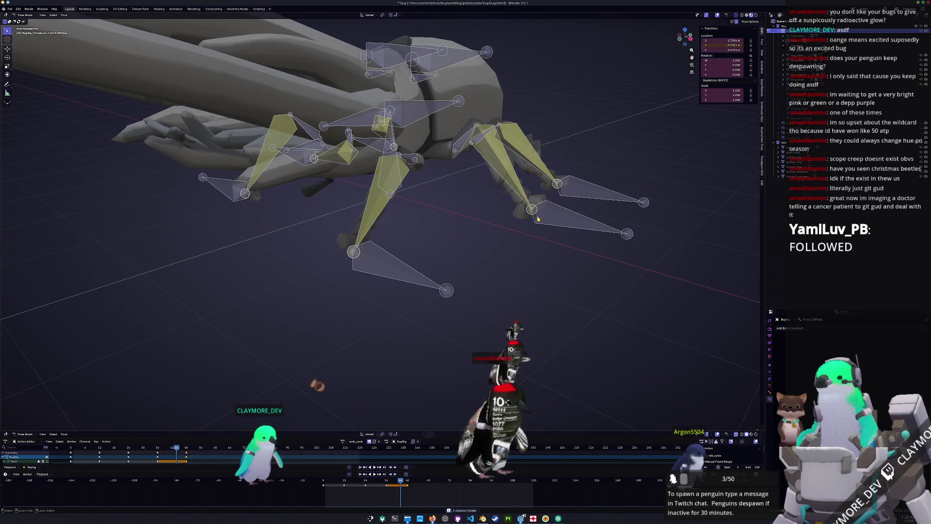
key("g")
key("y")
key("0")
key("Return")
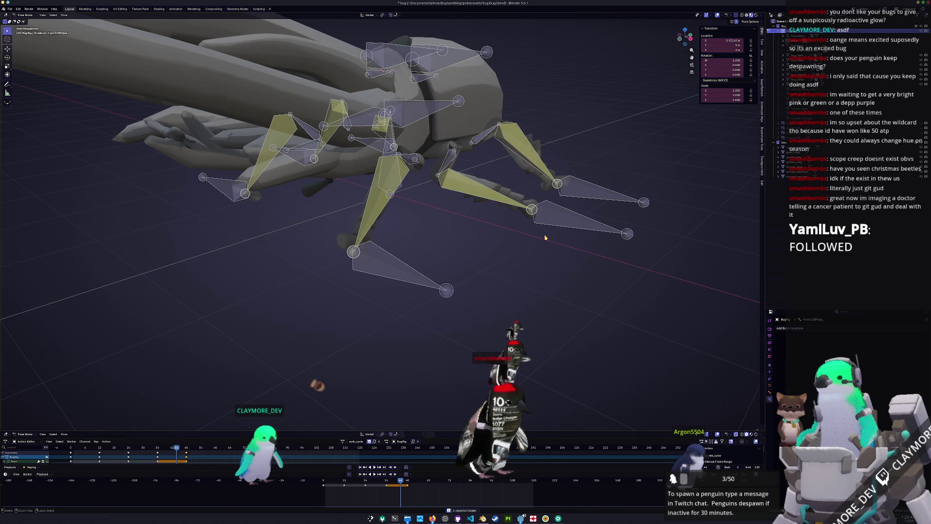
key("ctrl+z")
key("ctrl+z")
key("ctrl+shift+z")
mouse_move(551, 282)
left_mouse_down()
mouse_move(460, 288)
mouse_move(454, 194)
left_mouse_up()
scroll(555, 286, "down", 3)
scroll(460, 288, "up", 5)
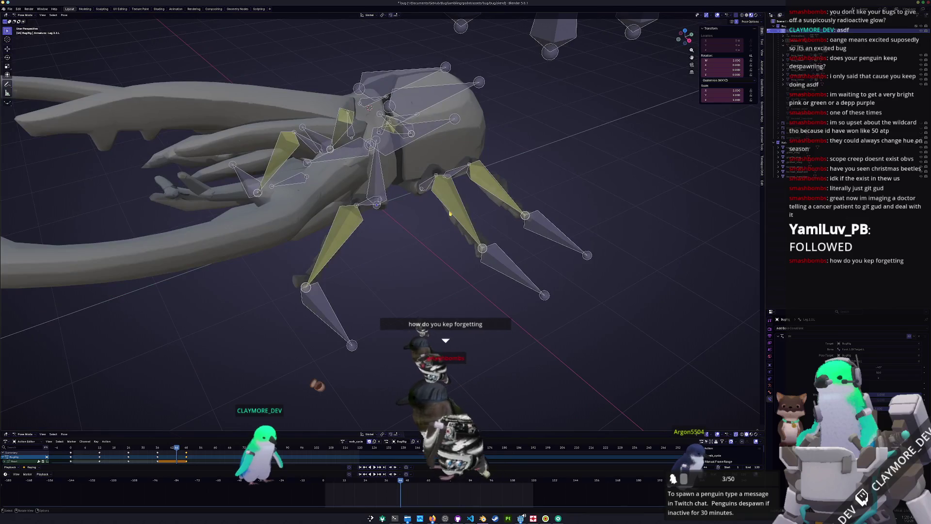
Rotate the Leg.3.0.L bone on its local Y axis, leaving it at rest.
left_click(428, 183)
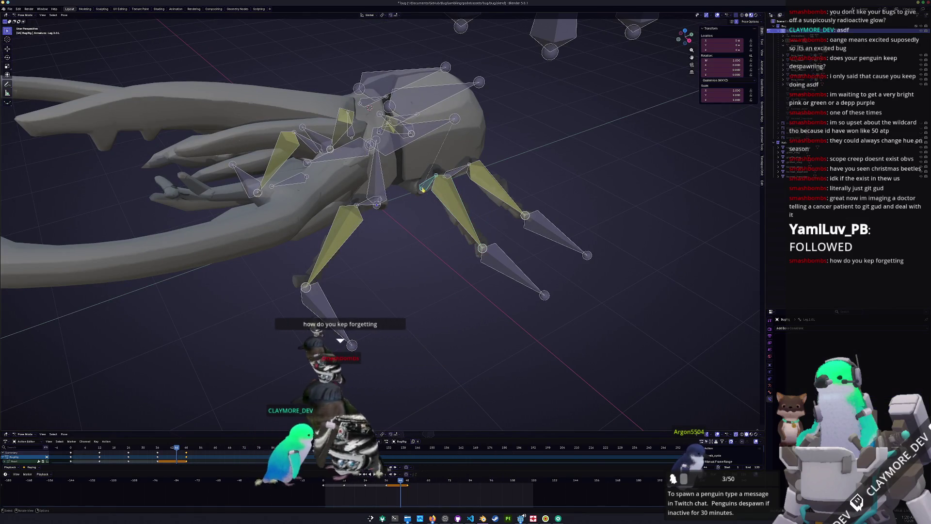
key("r")
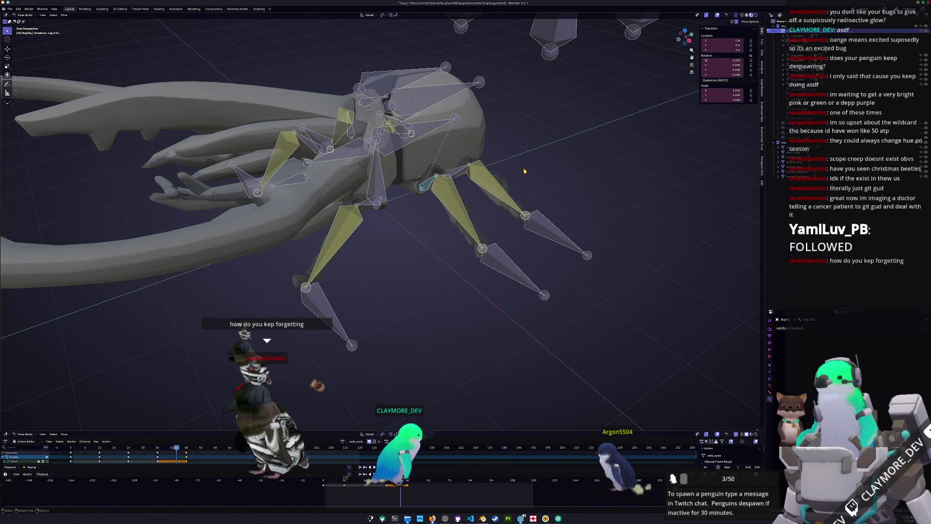
key("y")
key("y")
key("Escape")
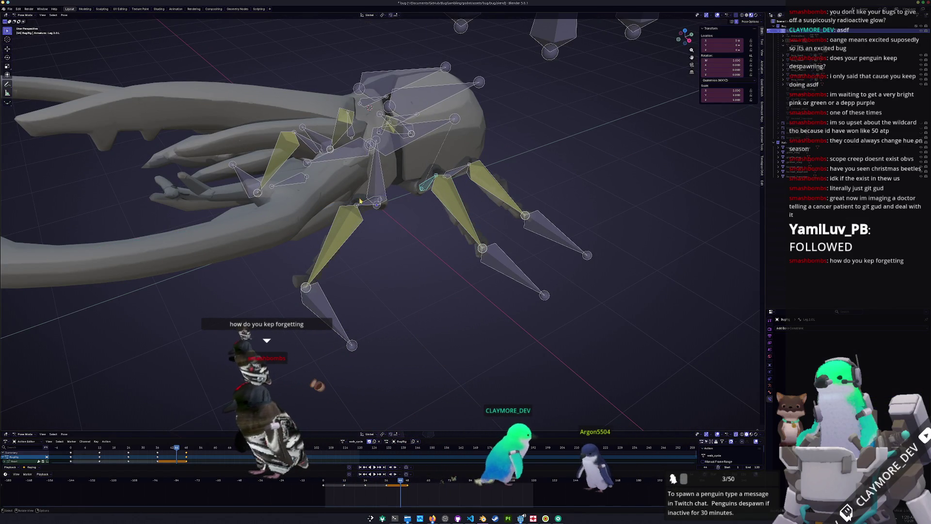
scroll(519, 225, "up", 2)
key("r")
key("y")
key("y")
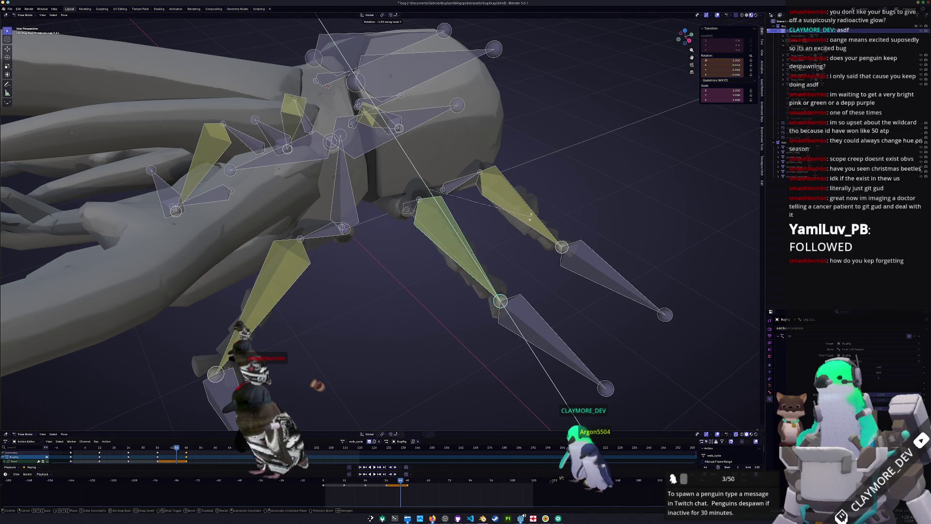
left_click(445, 255)
scroll(411, 293, "down", 6)
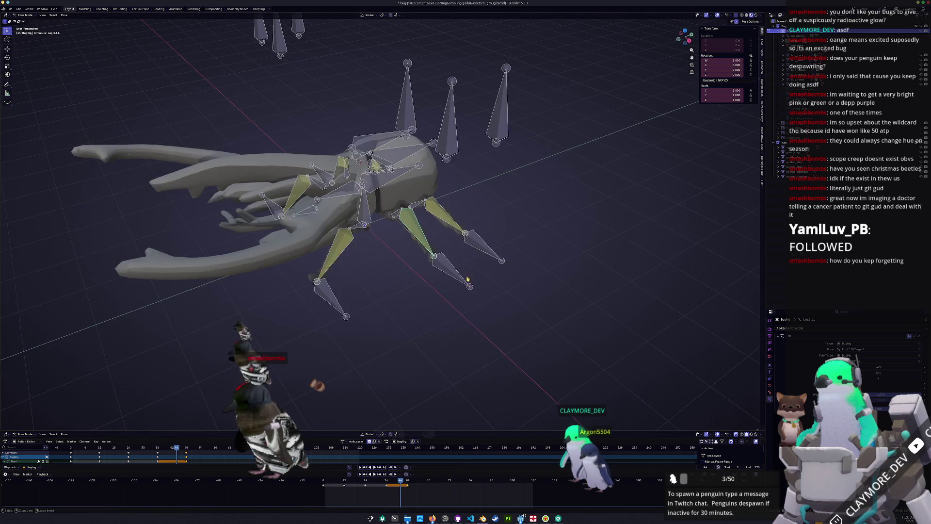
Return to Object Mode and toggle Edit Mode on bug_legs to inspect the leg mesh.
key("ctrl+Tab")
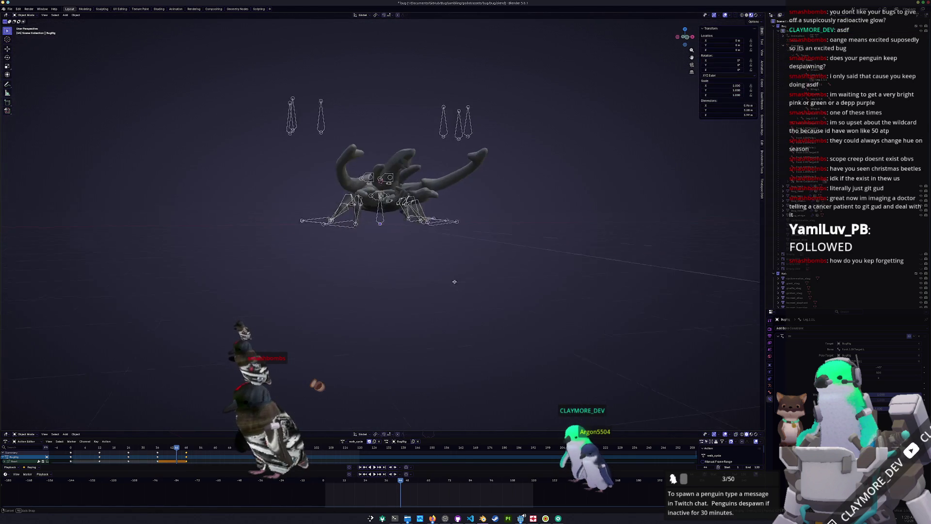
scroll(427, 262, "up", 6)
mouse_move(441, 235)
left_mouse_down()
mouse_move(485, 228)
mouse_move(407, 267)
mouse_move(389, 298)
mouse_move(386, 291)
left_mouse_up()
left_click(488, 227)
key("Tab")
scroll(480, 233, "down", 3)
key("Tab")
scroll(398, 269, "up", 2)
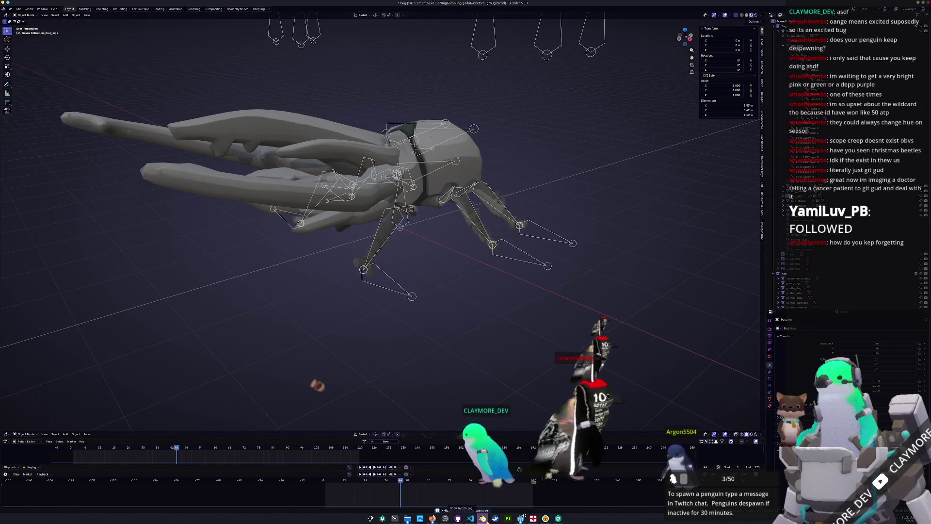
key("alt+Tab")
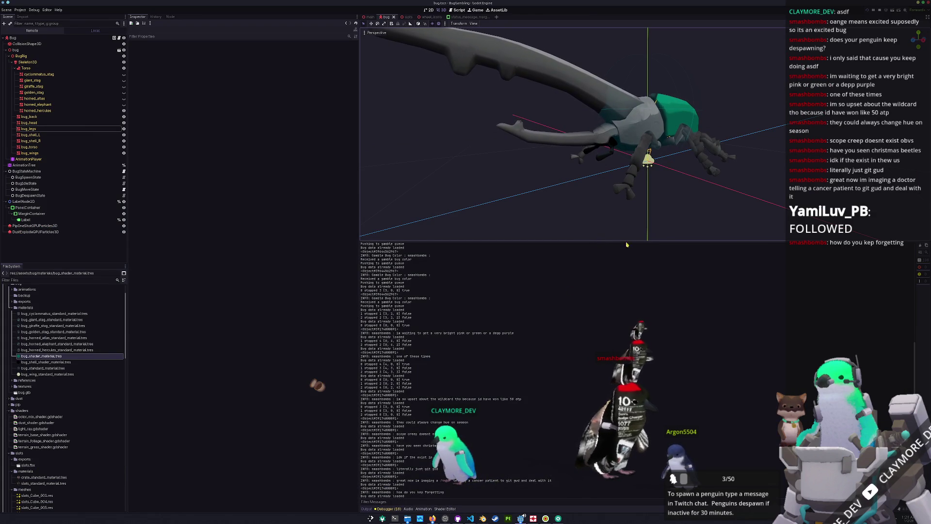
Set bug_shader_material.tres as material override on bug_back, bug_head, bug_legs, bug_torso and save.
left_click_drag(644, 240, 643, 426)
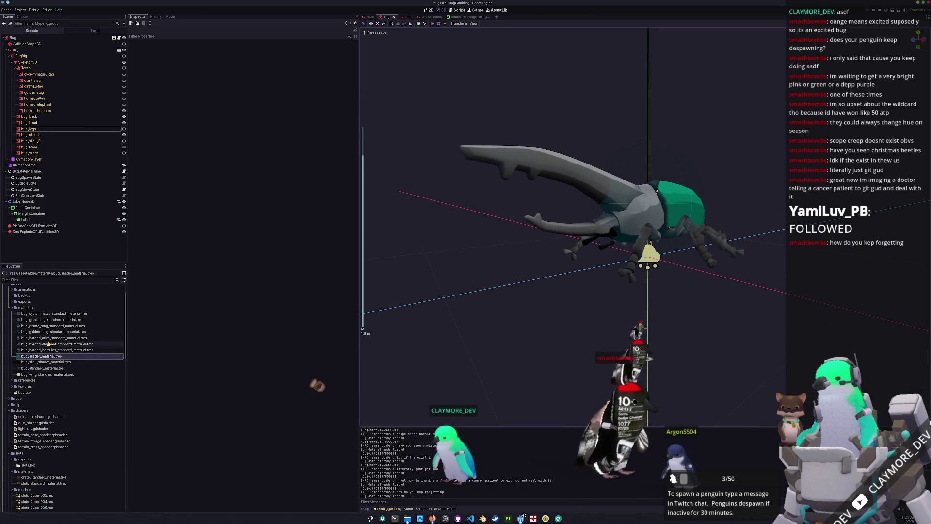
left_click(29, 129)
left_click(29, 122, "shift")
left_click(29, 116, "shift")
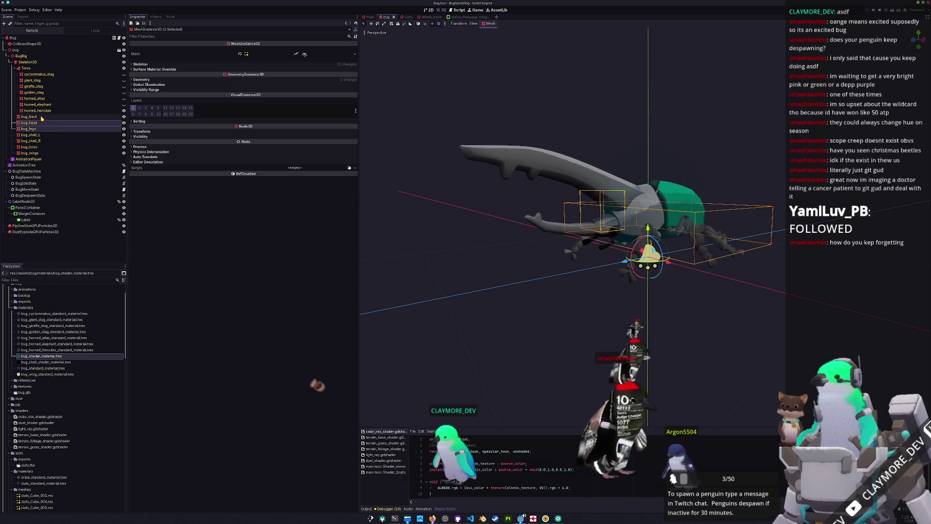
left_click(39, 147, "ctrl")
mouse_move(39, 357)
left_mouse_down()
mouse_move(197, 235)
mouse_move(301, 89)
left_mouse_up()
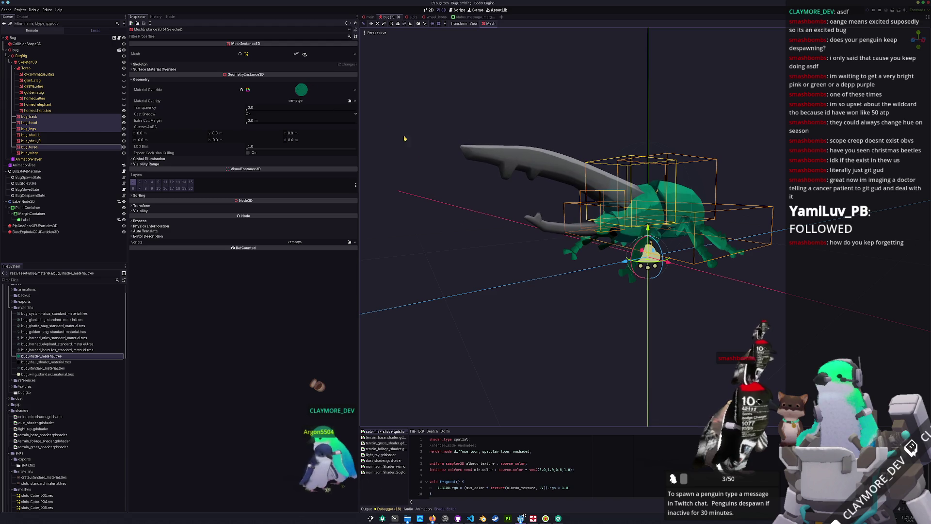
key("ctrl+s")
Deselect the meshes, inspect the green beetle, and select bug_shader_material.tres.
scroll(443, 325, "up", 3)
left_click(449, 327)
left_click_drag(451, 327, 460, 342)
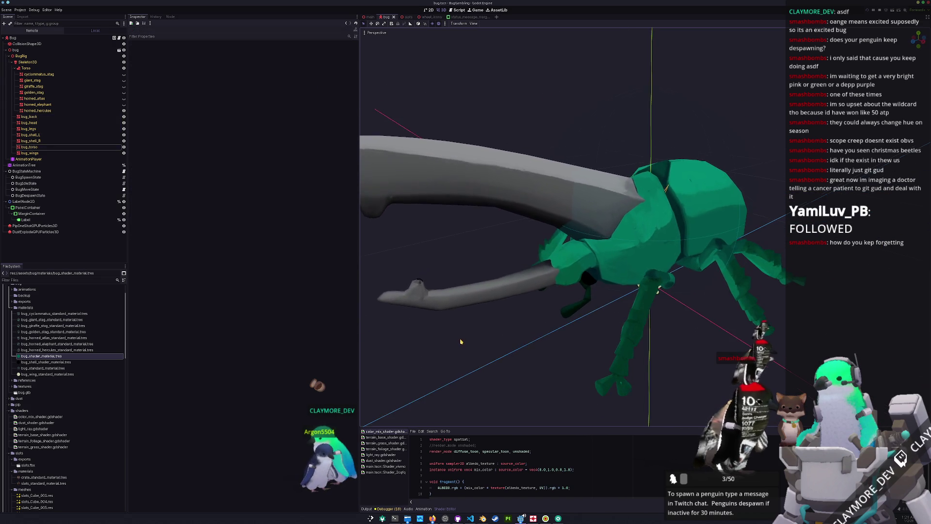
scroll(461, 341, "down", 3)
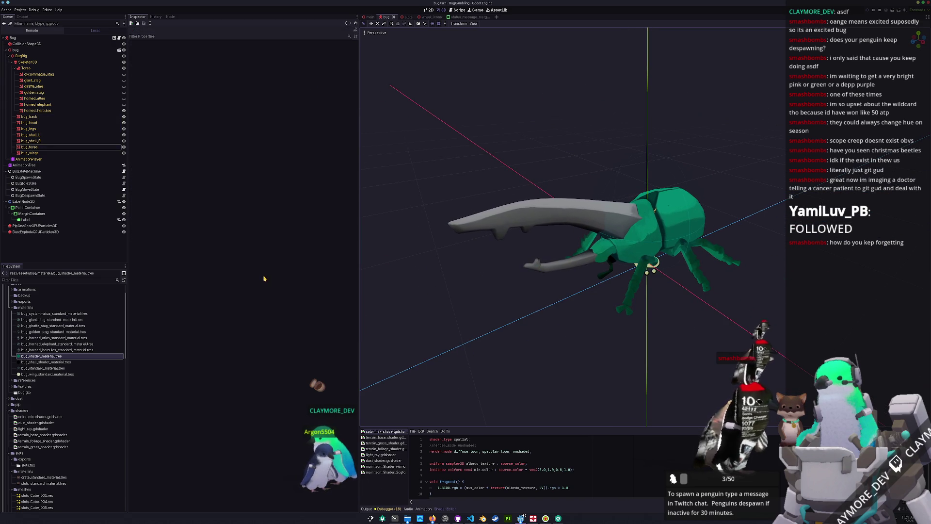
left_click(58, 315)
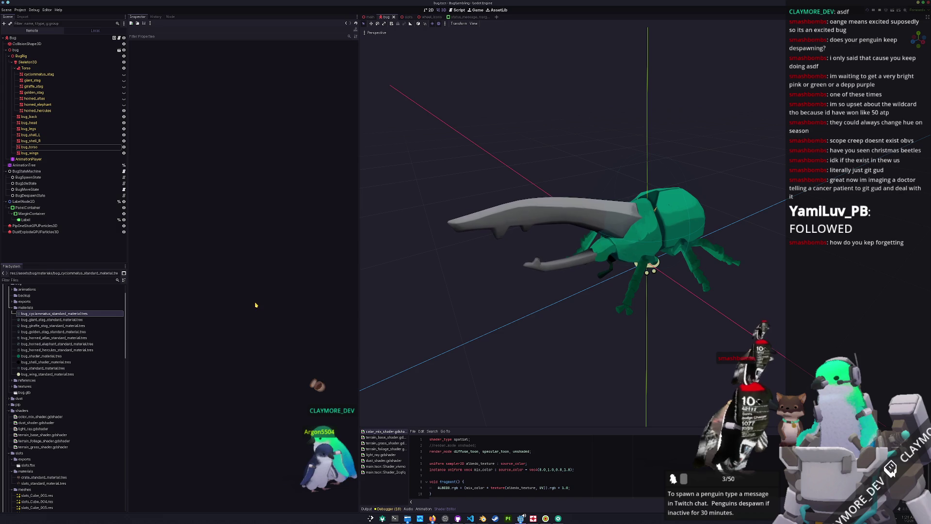
left_click(42, 355)
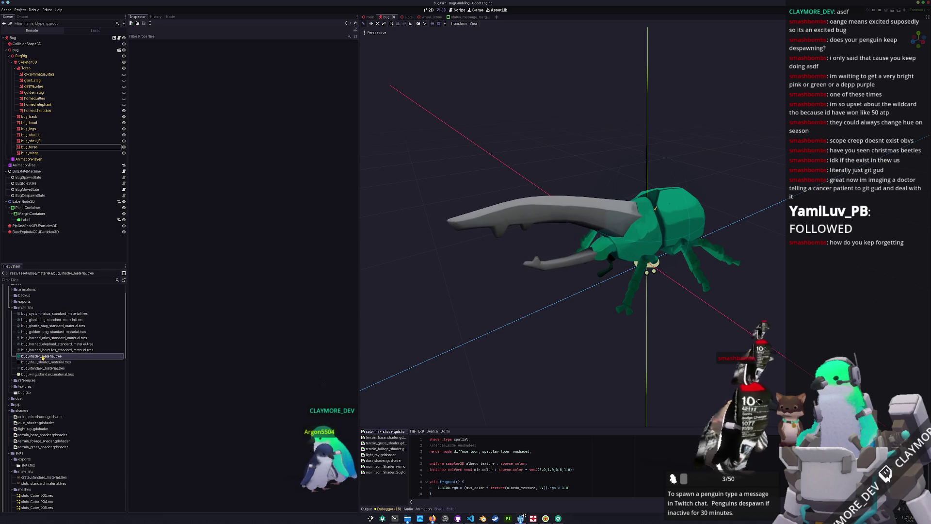
Duplicate the material as bug_cyclommatus_shader_material.tres with the cyclommatus camo albedo texture.
key("ctrl+d")
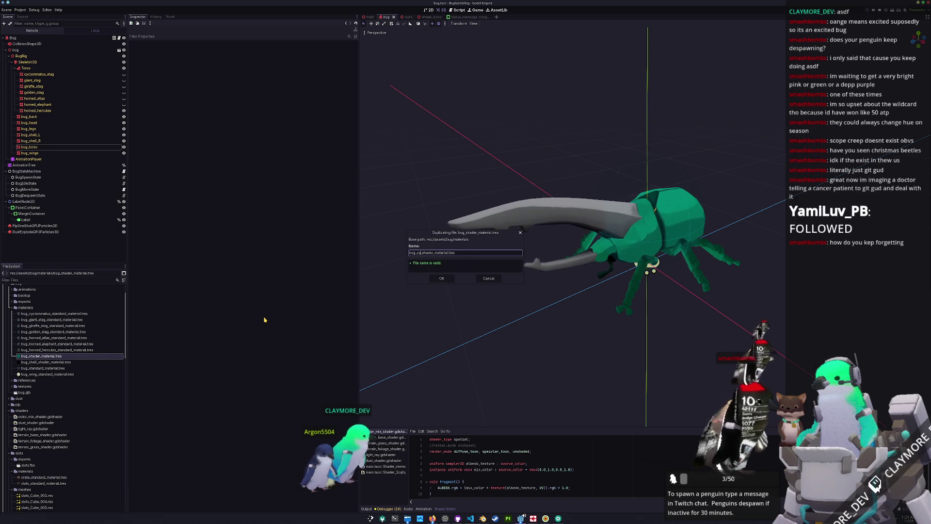
type("_cyclommatus")
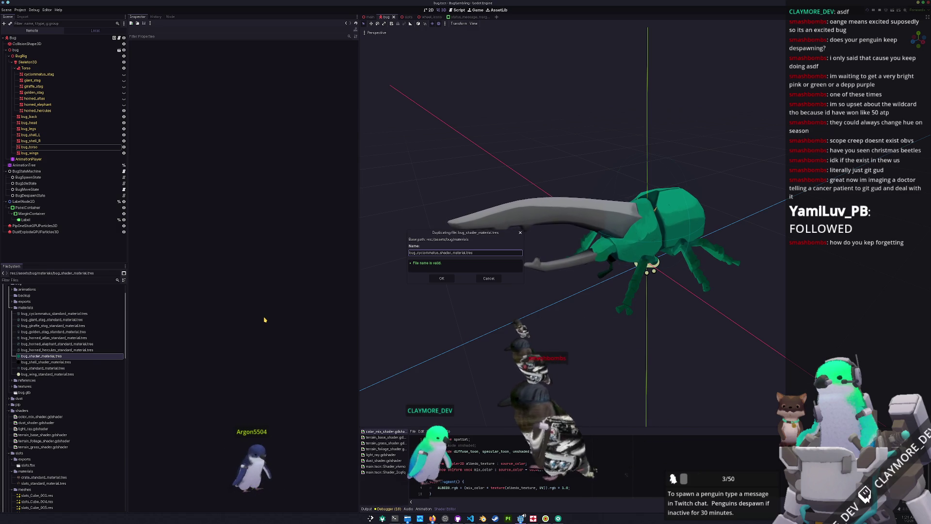
key("Return")
left_click(49, 313)
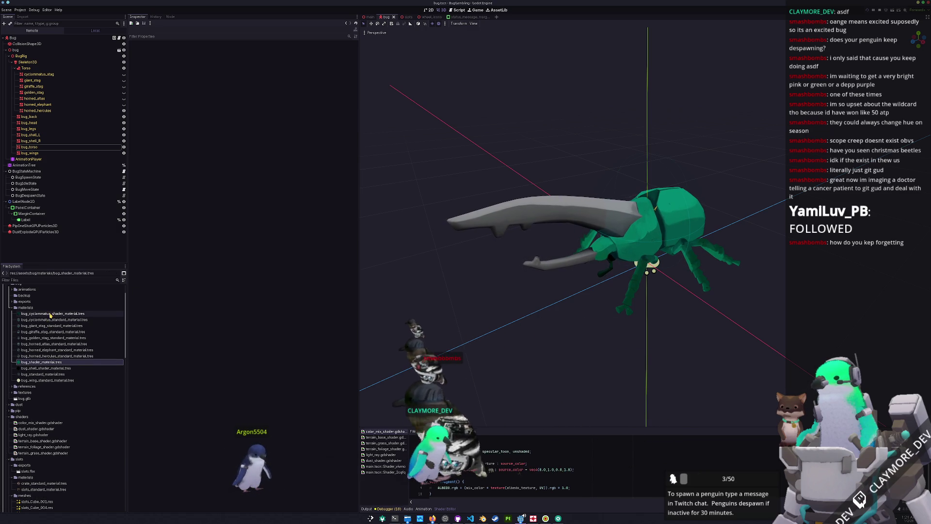
left_click(355, 109)
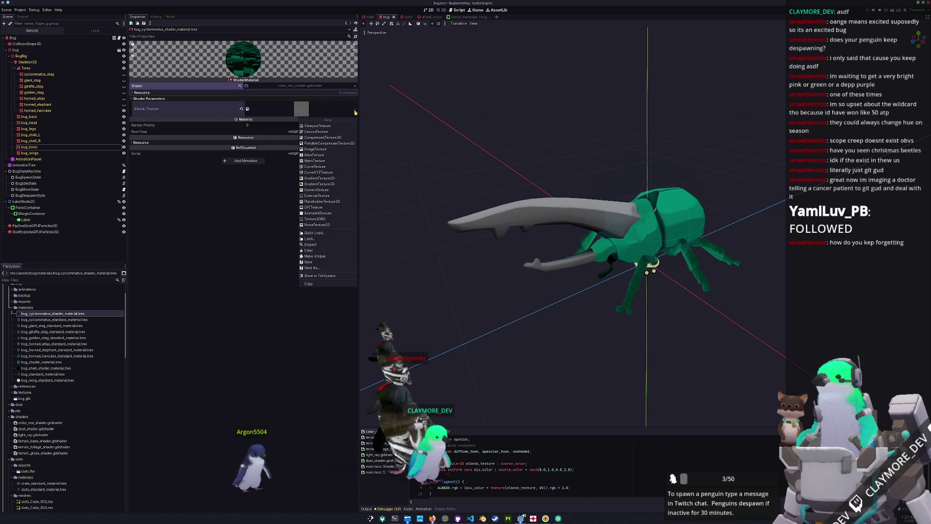
left_click(315, 233)
type("cyclo")
key("Return")
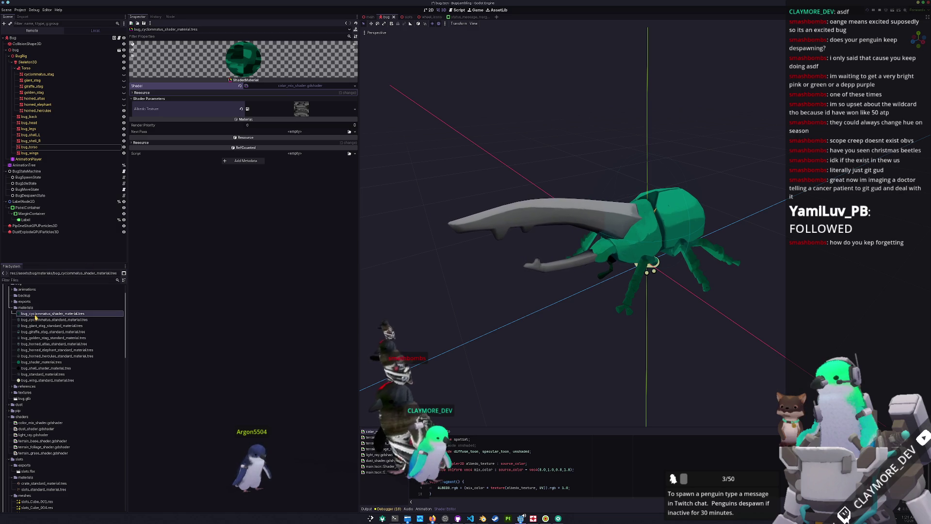
Apply bug_cyclommatus_shader_material.tres as the cyclommatus_stag material override.
left_click_drag(37, 314, 129, 208)
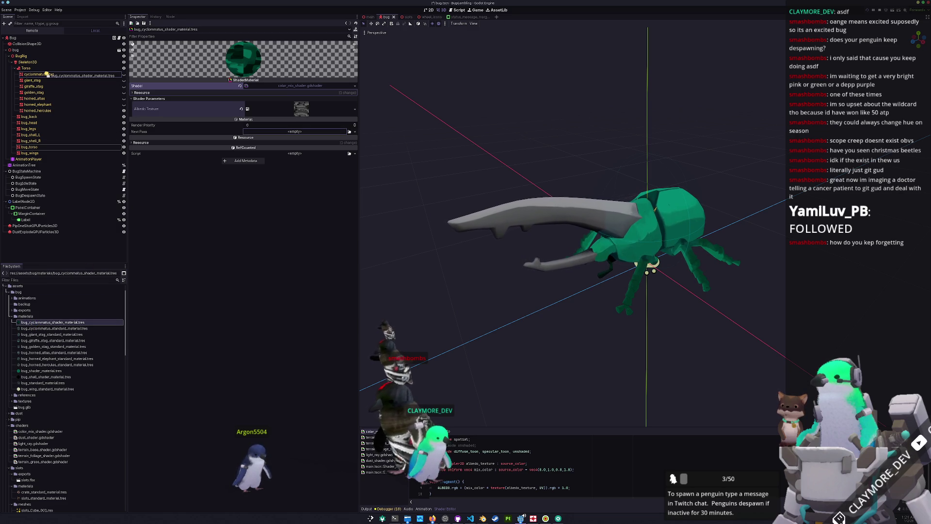
left_click_drag(46, 73, 47, 74)
left_click(59, 76)
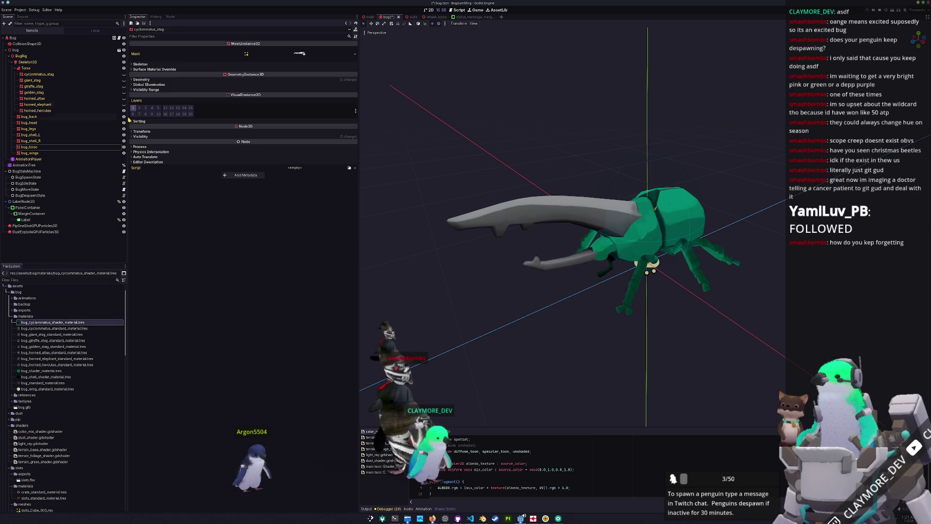
Duplicate the cyclommatus material as a giant_stag shader material copy.
left_click(69, 82)
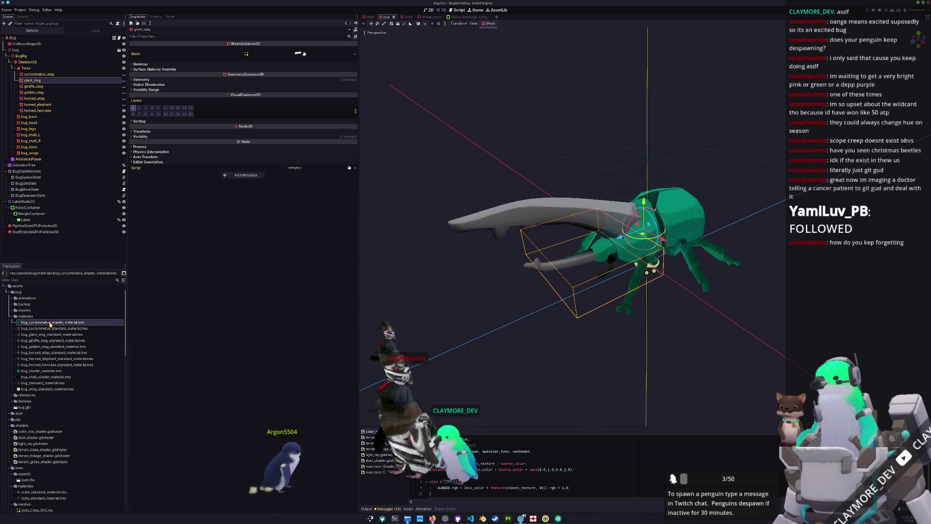
key("ctrl+d")
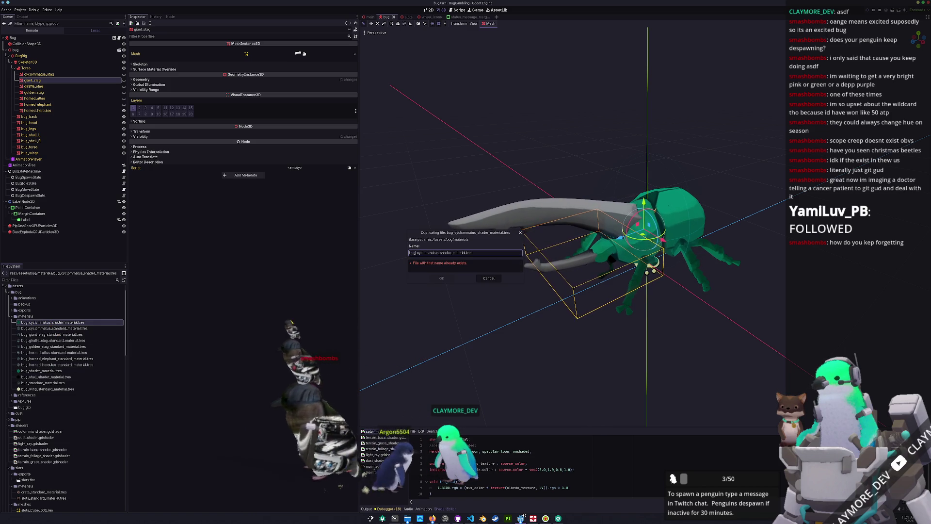
key("shift+Right")
key("shift+Right")
key("shift+Right")
type("giant_stag")
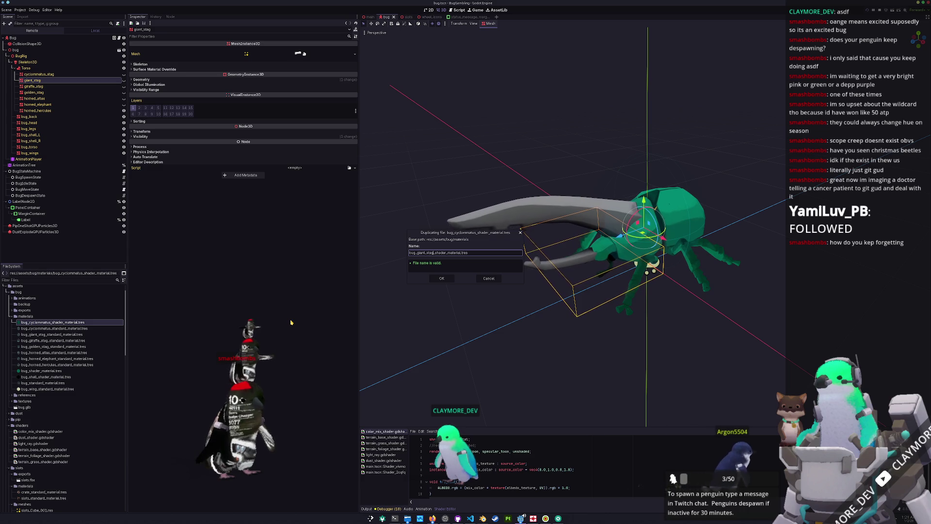
key("Return")
Give the giant_stag material the giant_stag_Base_color albedo and drop it on giant_stag.
left_click(39, 334)
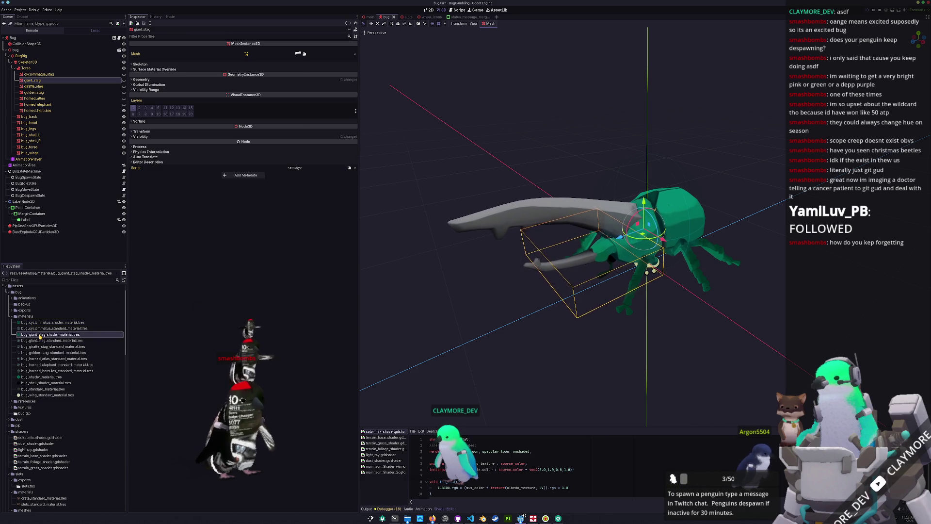
left_click(354, 110)
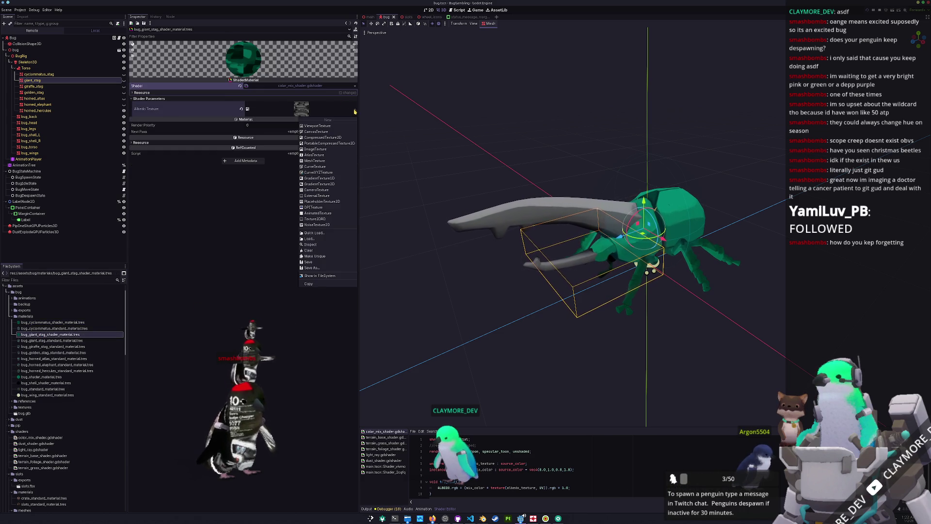
left_click(313, 233)
type("giant_stag")
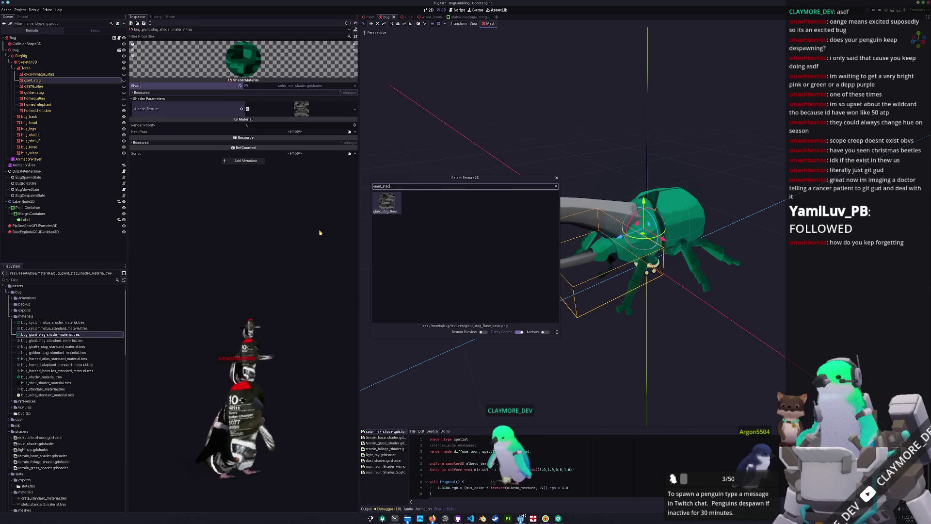
key("Return")
left_click_drag(40, 338, 59, 81)
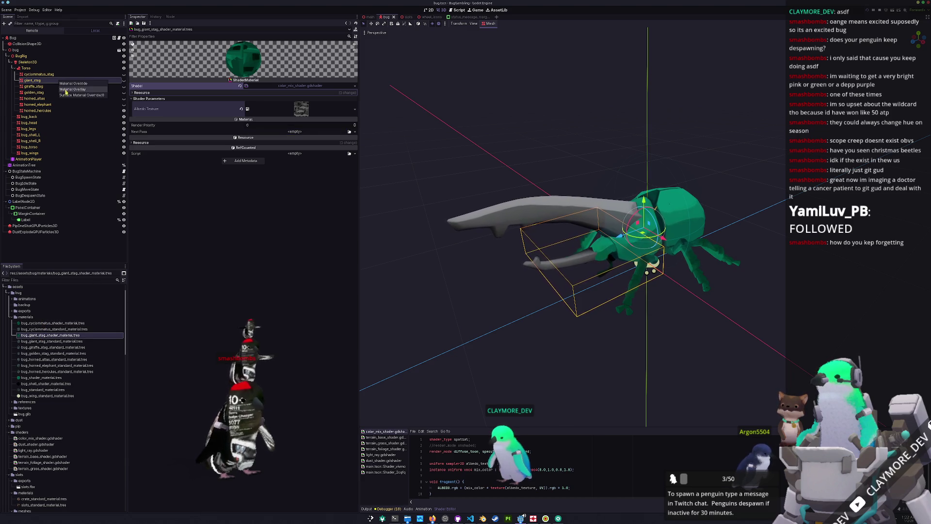
Duplicate the giant_stag material as a giraffe_stag shader material copy.
left_click(50, 335)
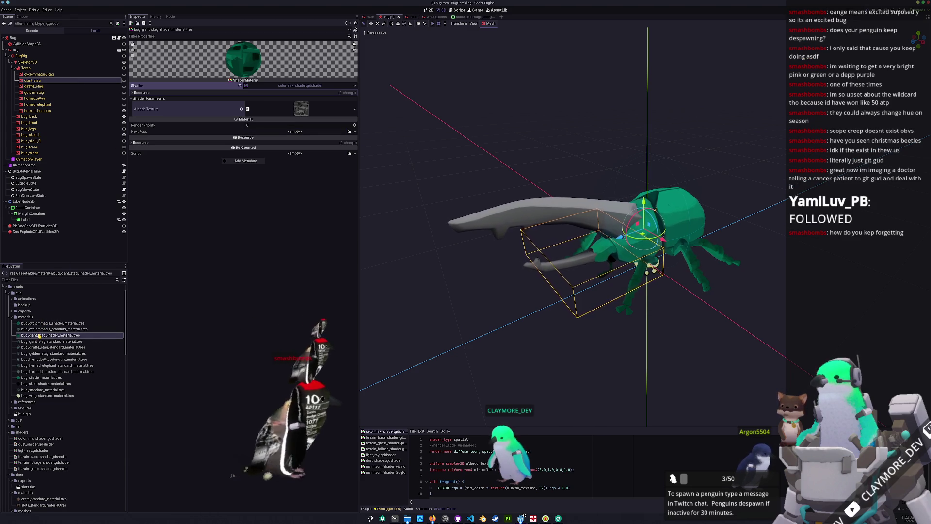
key("ctrl+d")
key("Home")
key("ctrl+Right")
key("ctrl+shift+Right")
type("giraf")
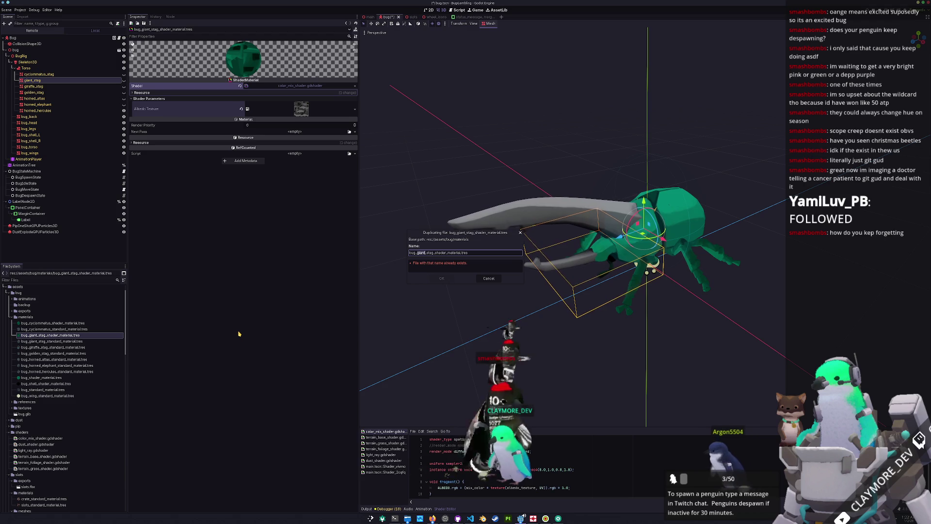
type("fe")
key("Return")
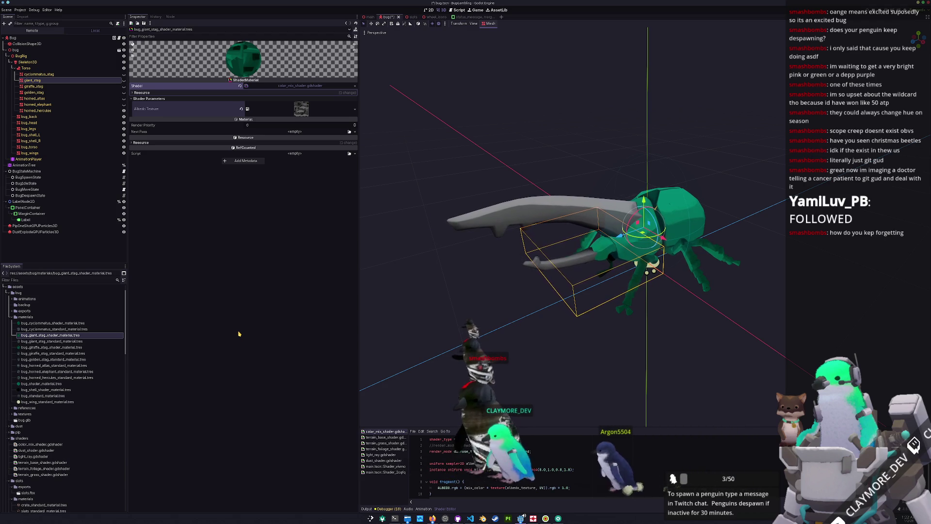
left_click(45, 348)
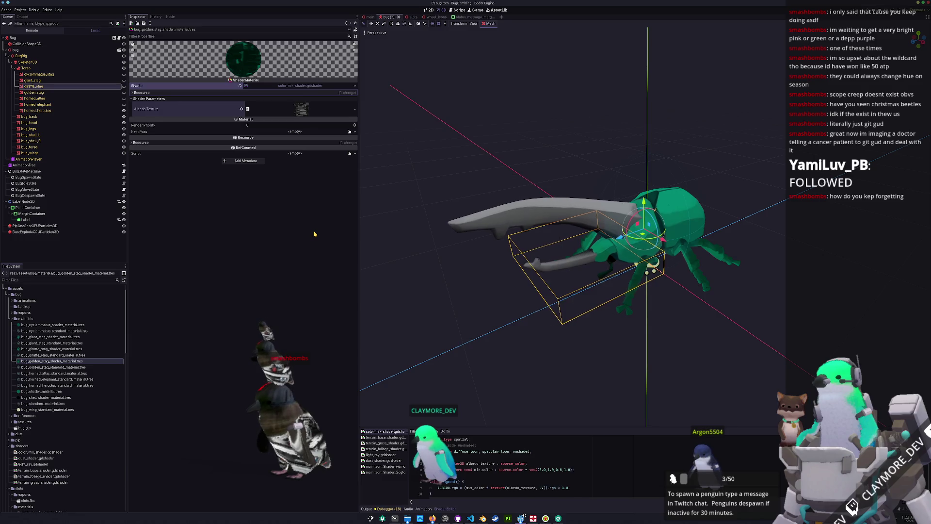
Apply the golden stag material to golden_stag, then duplicate it as bug_horned_atlas_shader_material.tres.
mouse_move(46, 360)
left_mouse_down()
mouse_move(178, 188)
mouse_move(43, 94)
left_mouse_up()
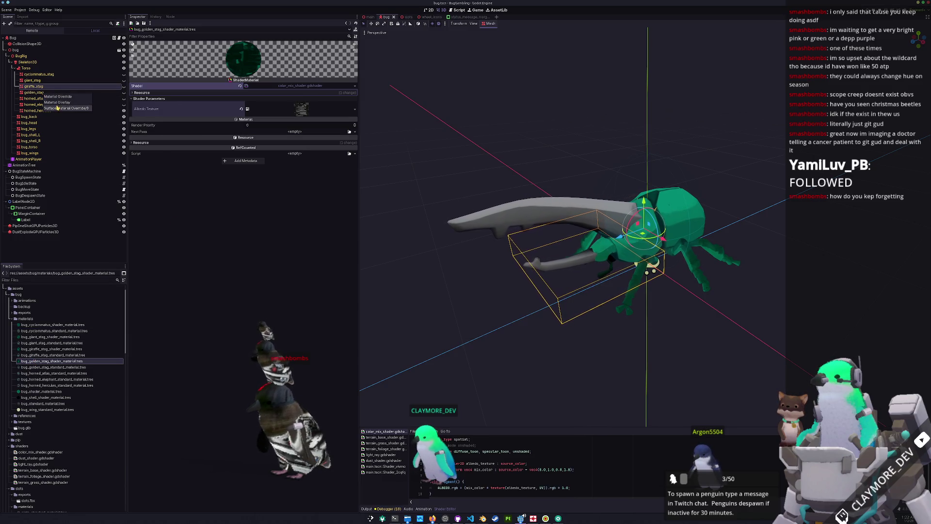
left_click(59, 97)
key("ctrl+d")
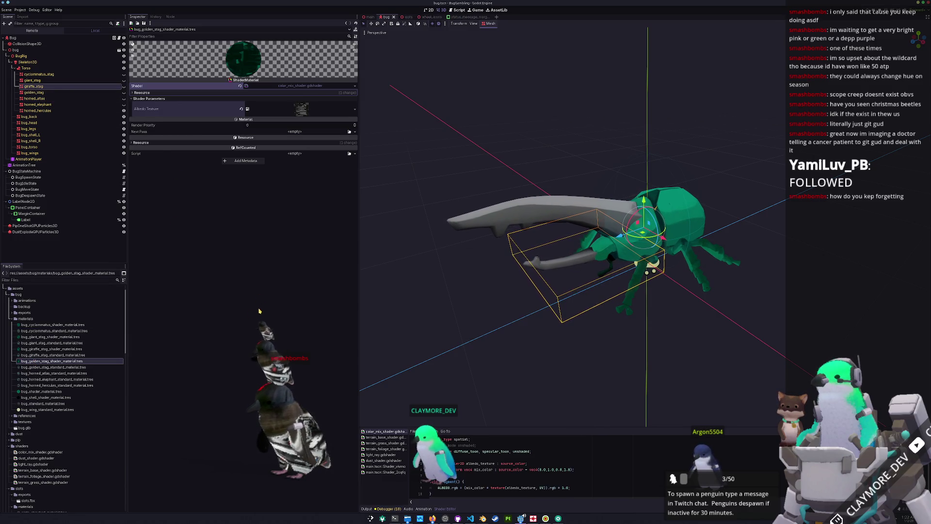
key("Left")
key("Right")
key("Right")
key("Right")
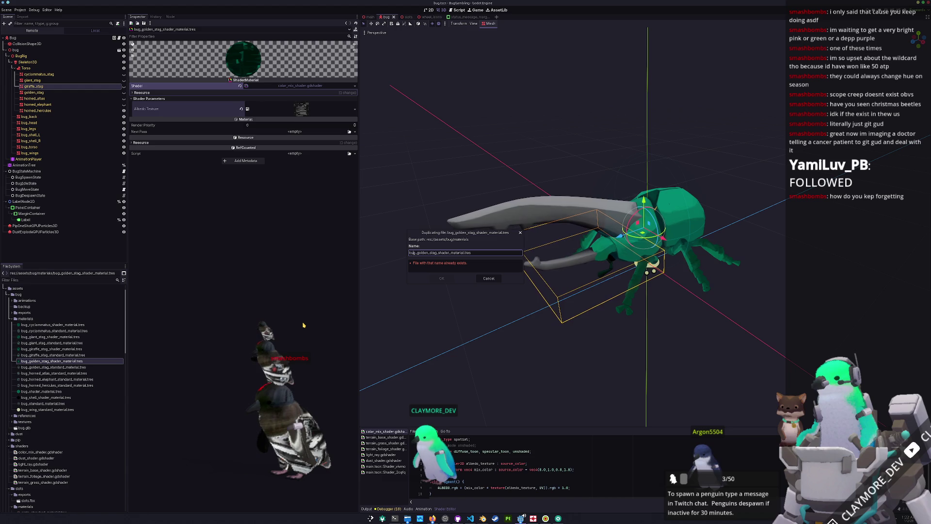
key("BackSpace")
key("BackSpace")
key("BackSpace")
key("Delete")
key("Delete")
key("Delete")
type("horned_atlas")
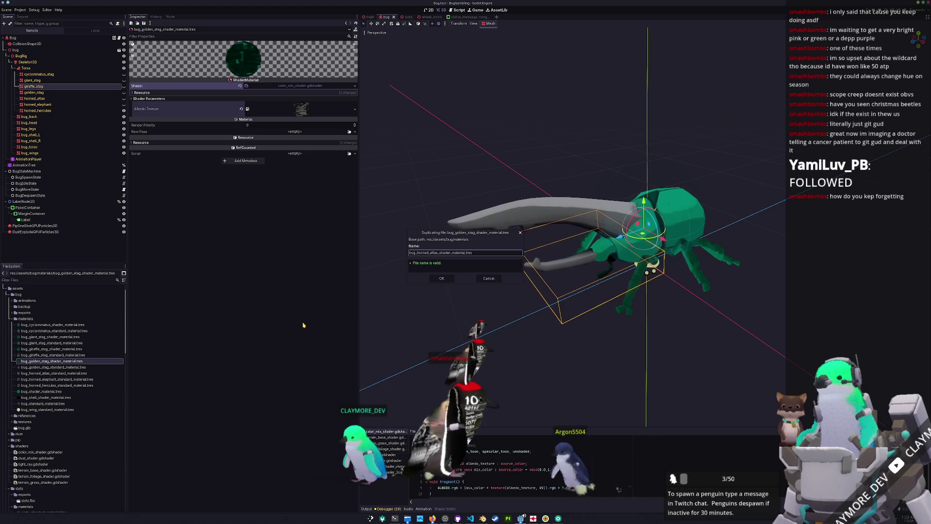
key("Return")
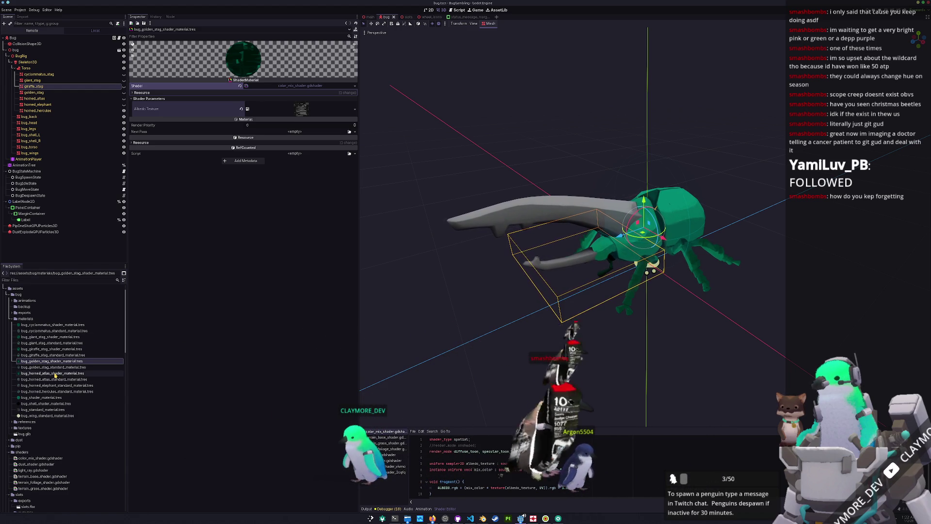
Load the horned_atlas albedo texture into the new material and drop it onto its beetle mesh.
left_click(55, 373)
left_click(354, 108)
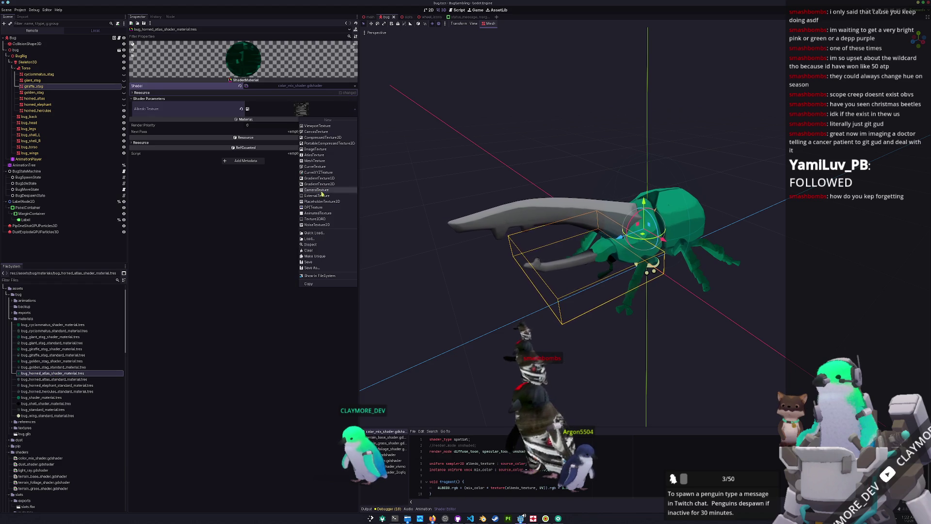
left_click(315, 233)
type("horned")
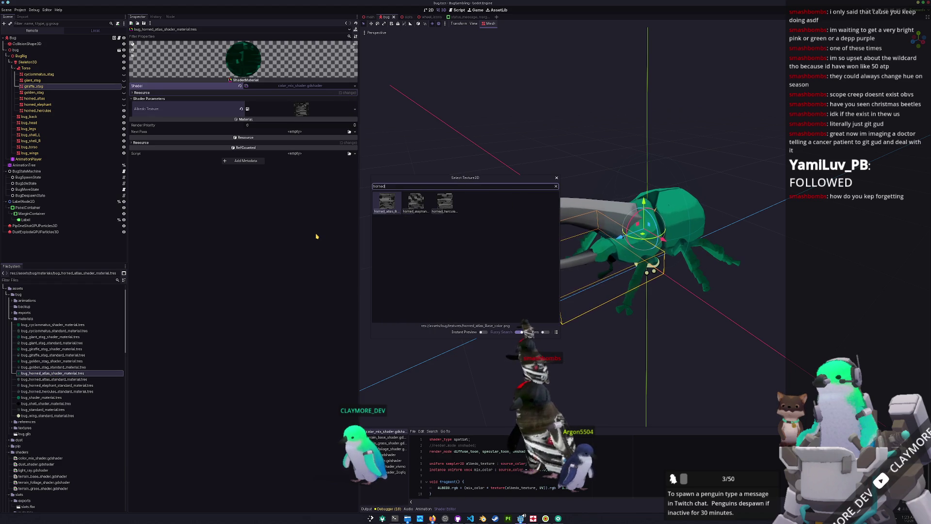
key("Return")
left_click_drag(58, 364, 50, 101)
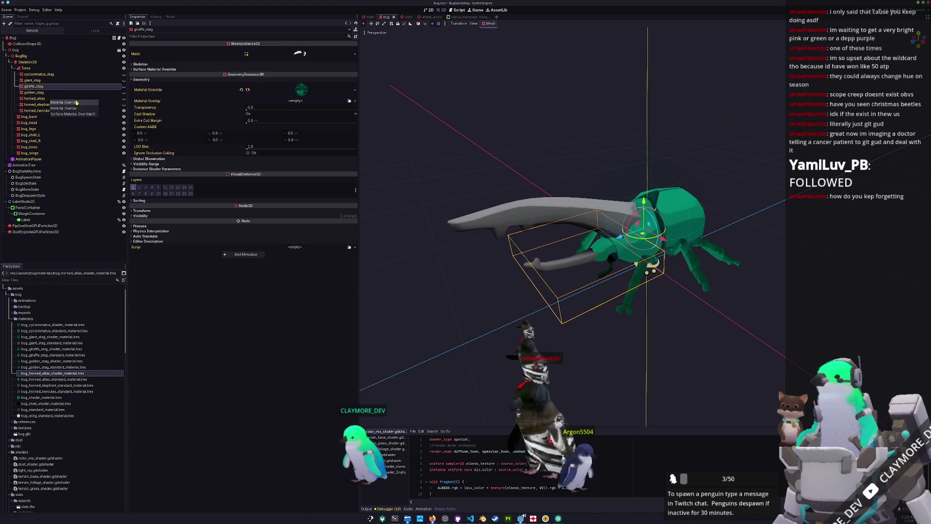
Apply horned_atlas as material override and duplicate it as bug_horned_elephant_shader_material.tres.
left_click(72, 103)
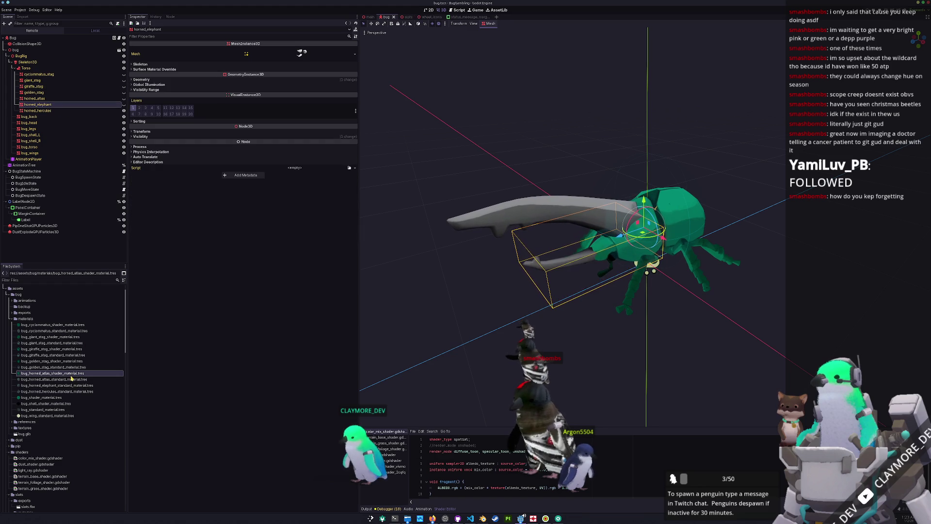
key("ctrl+d")
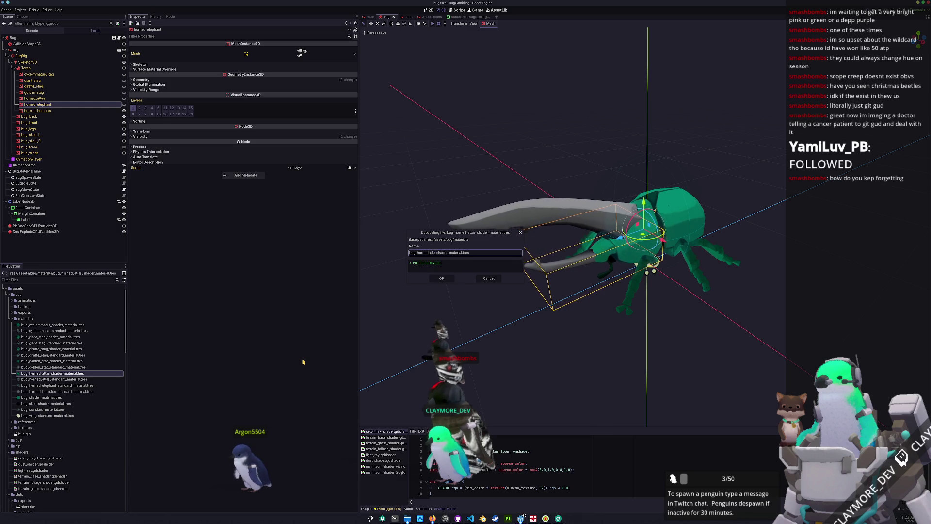
key("Return")
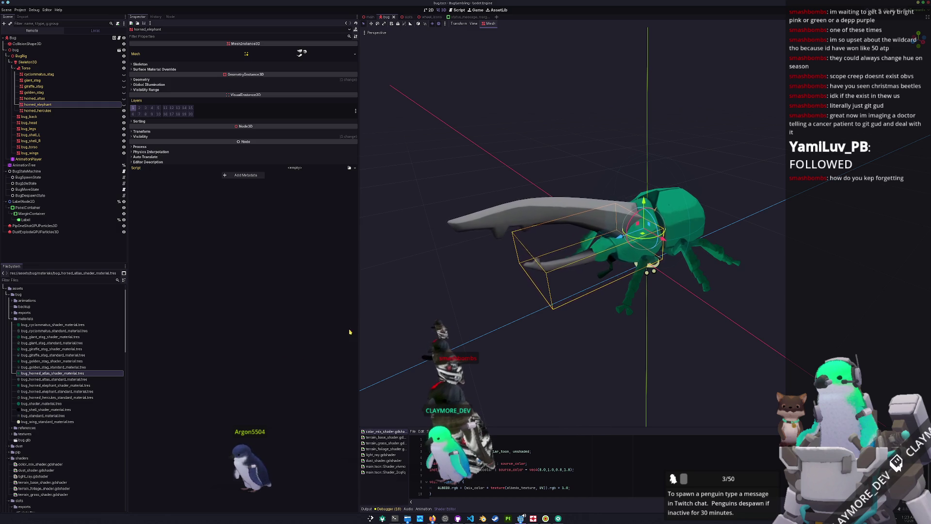
Load the horned_elephant albedo texture into the new material and apply it to horned_elephant.
left_click(73, 385)
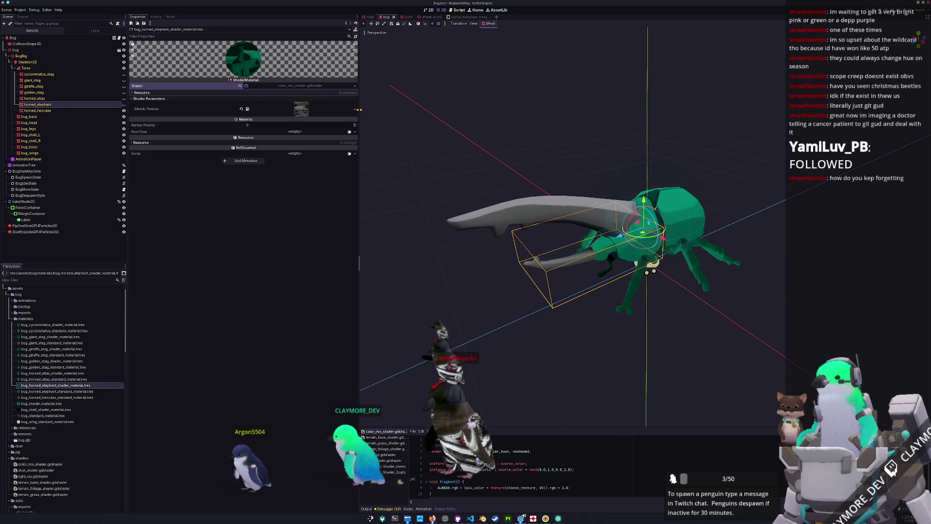
left_click(354, 111)
left_click(319, 234)
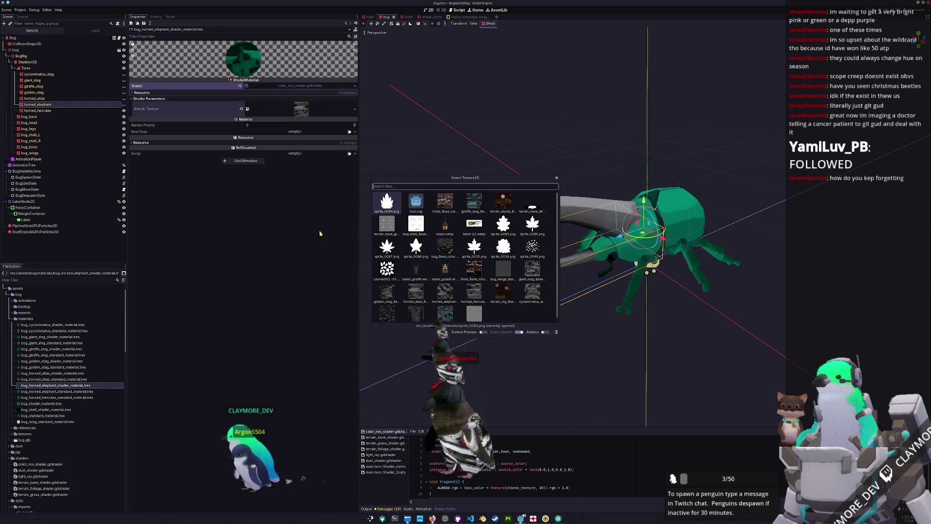
type("horned_ele")
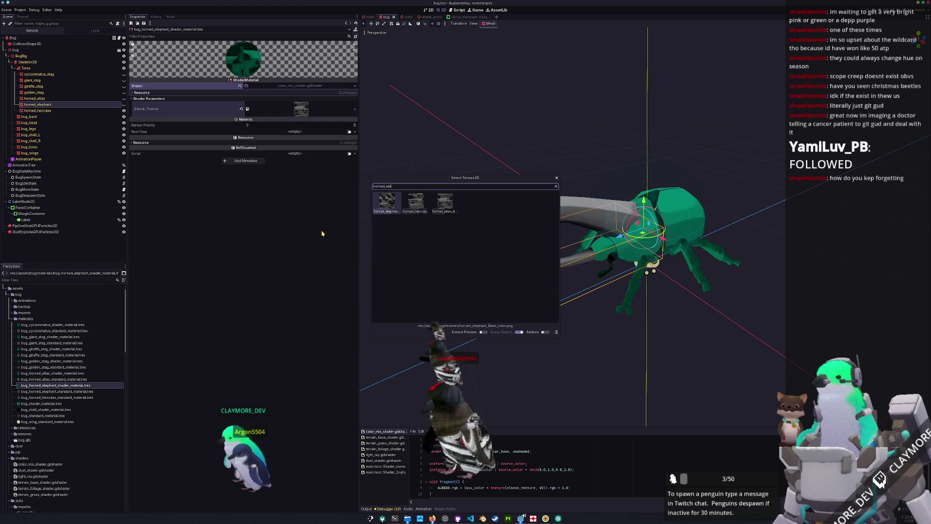
key("Return")
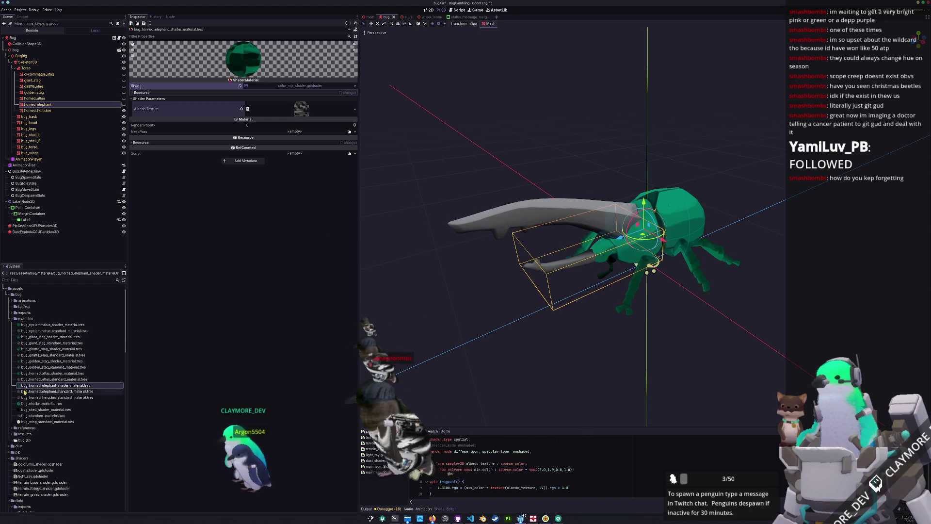
left_click_drag(33, 387, 56, 106)
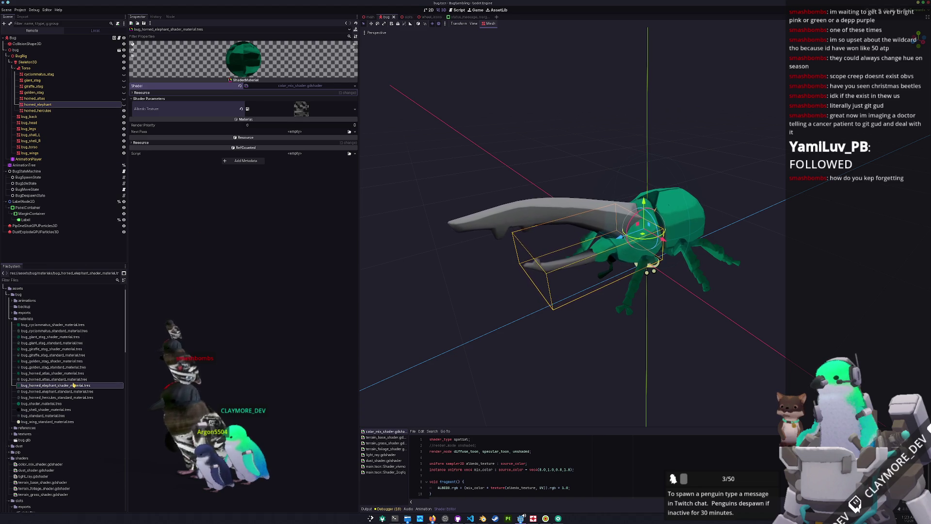
Duplicate the horned_elephant shader material as bug_horned_hercules_shader_material.tres.
key("ctrl+d")
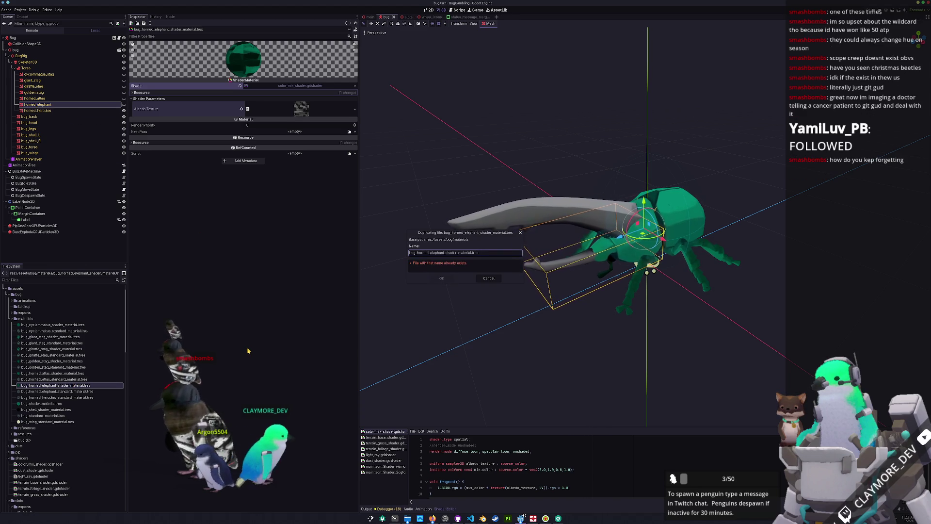
key("Left")
key("Left")
key("Left")
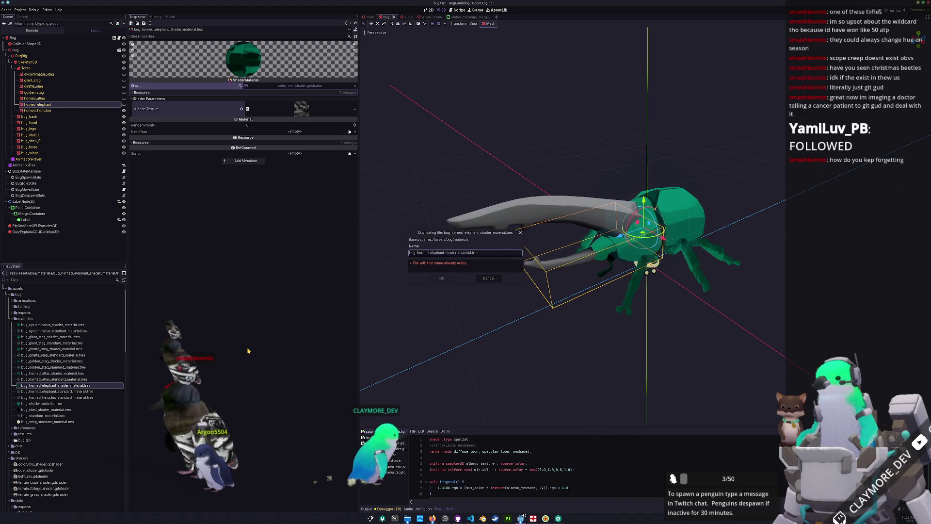
key("Left")
key("Left")
key("Left")
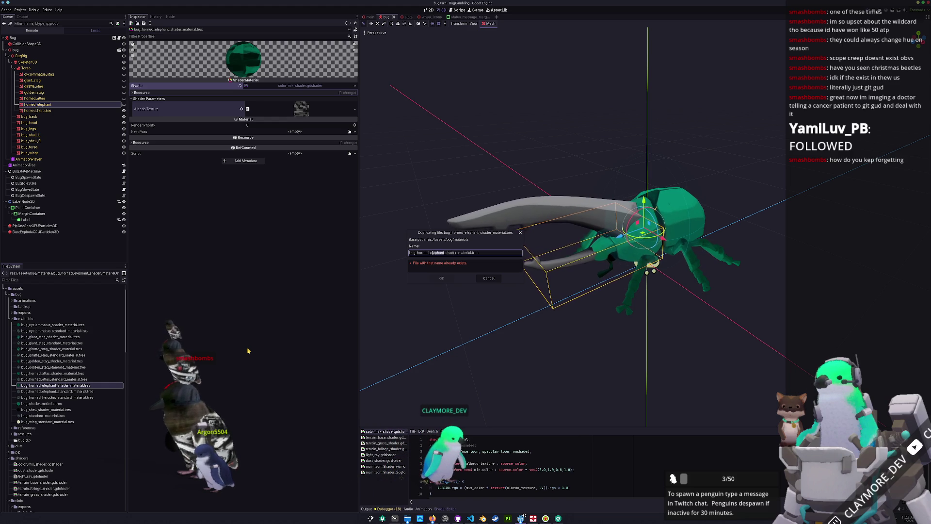
type("hercules")
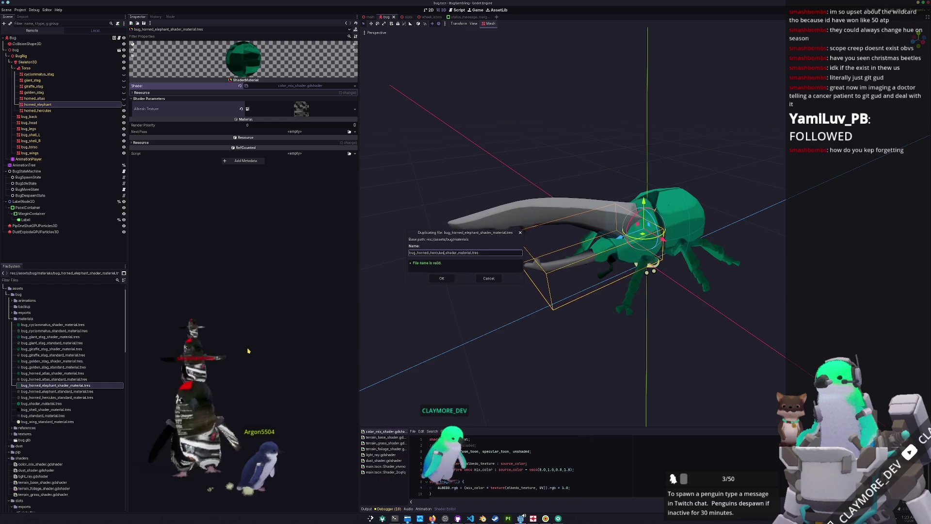
key("Return")
Quick Load the hercules texture as the hercules standard material's albedo.
left_click(47, 404)
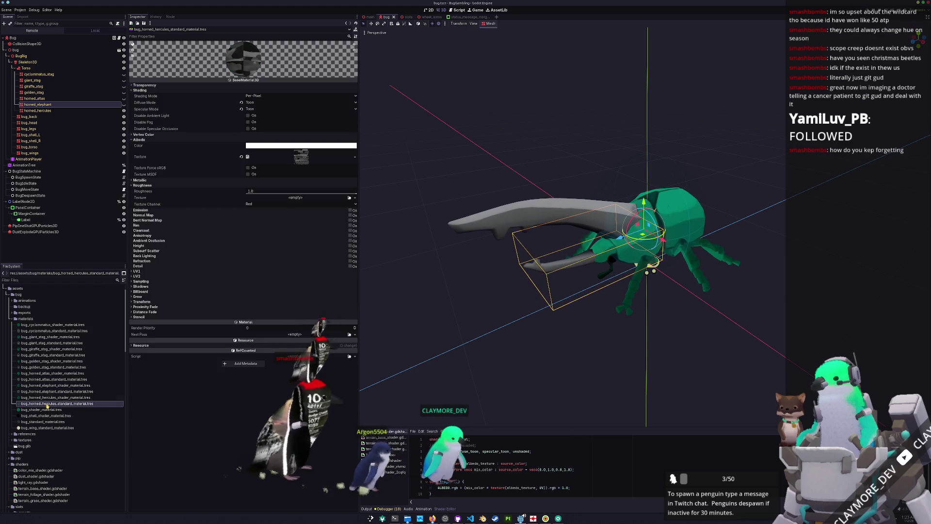
left_click(354, 156)
left_click(311, 281)
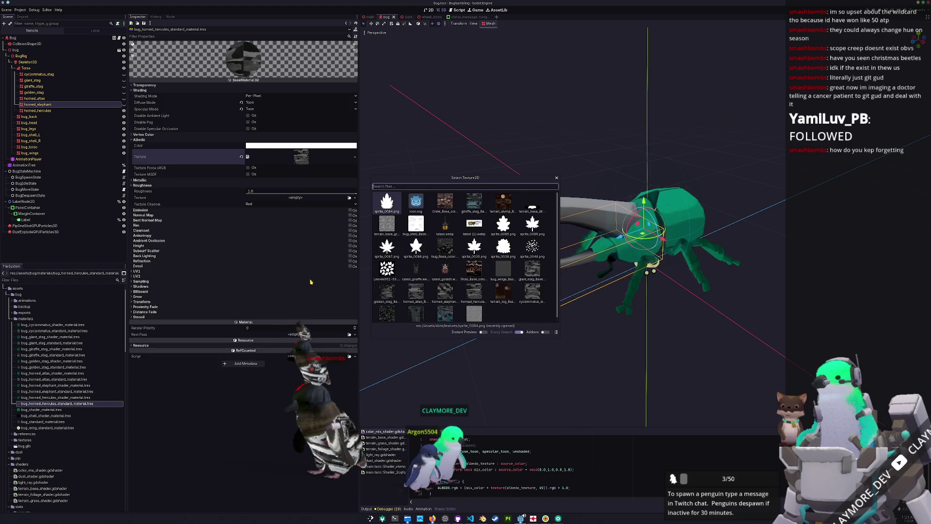
type("hercules")
key("Return")
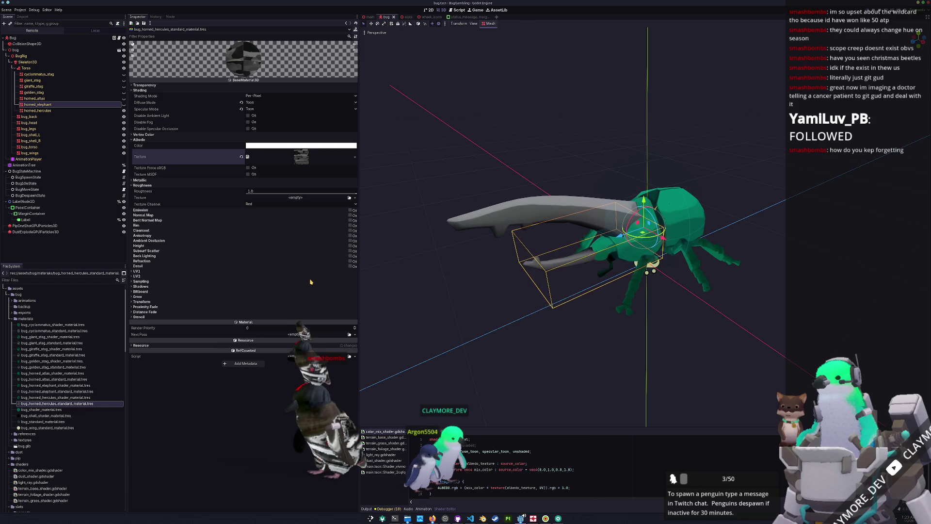
Set the hercules material as horned_hercules's Material Override.
left_click_drag(42, 111, 55, 113)
left_click(57, 113)
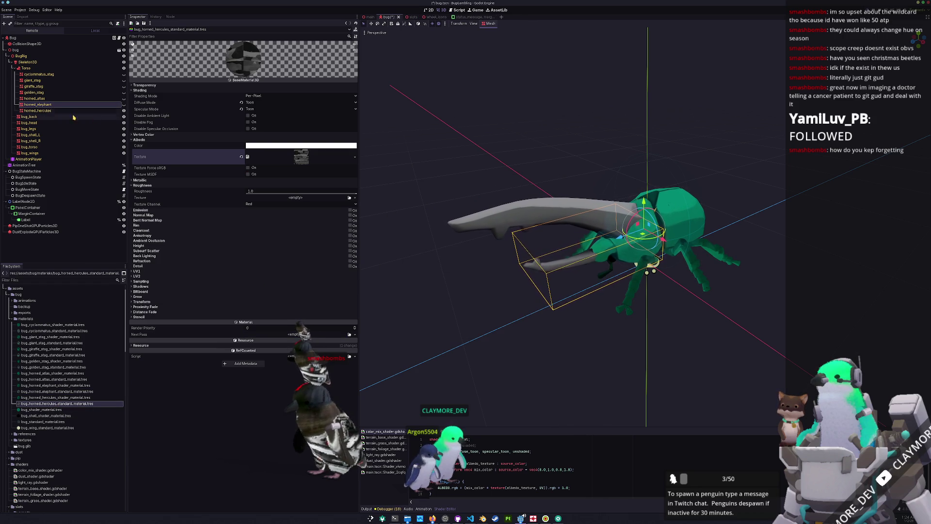
left_click(39, 74)
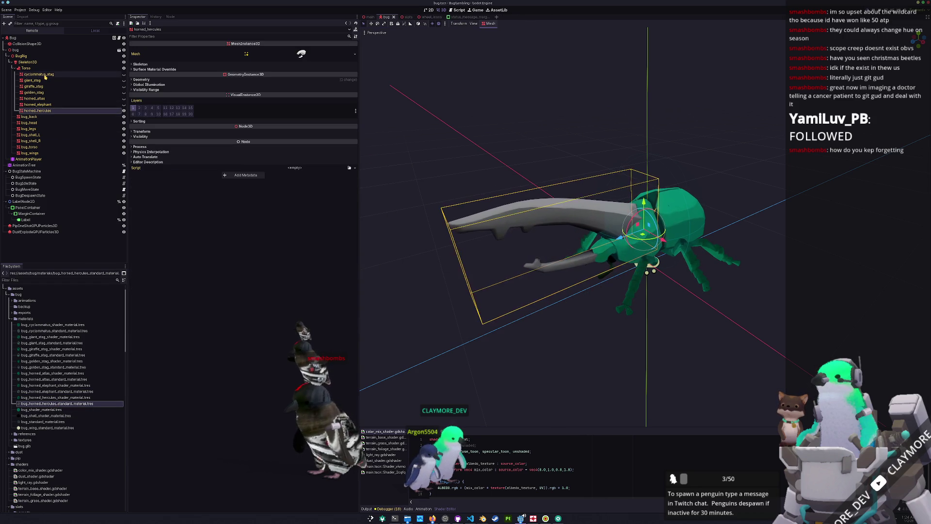
Select horned_hercules and drop the hercules shader material onto its Material Override.
left_click(42, 111, "shift")
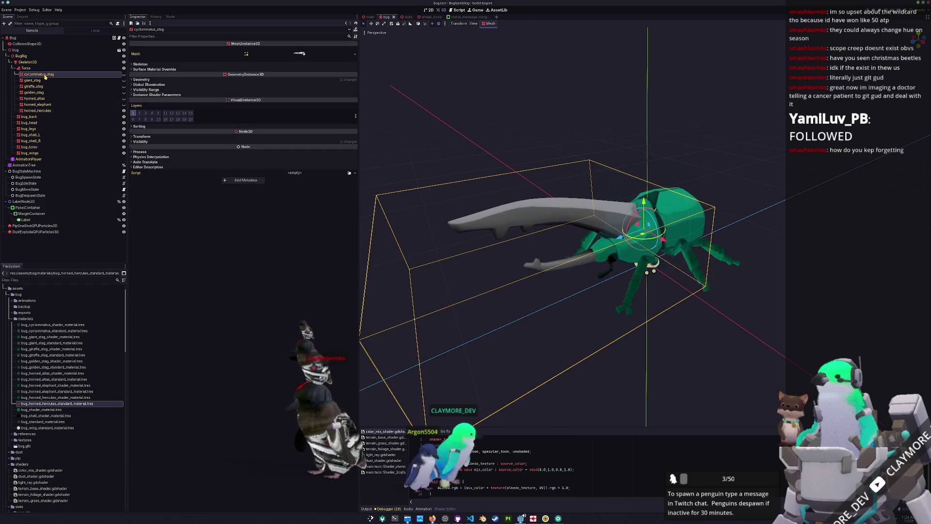
left_click(221, 80)
left_click(221, 80)
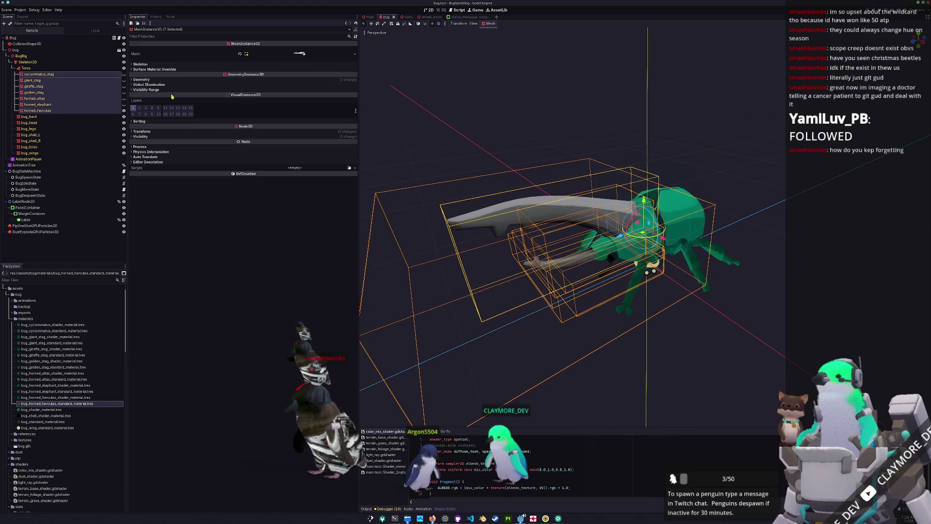
left_click(44, 112)
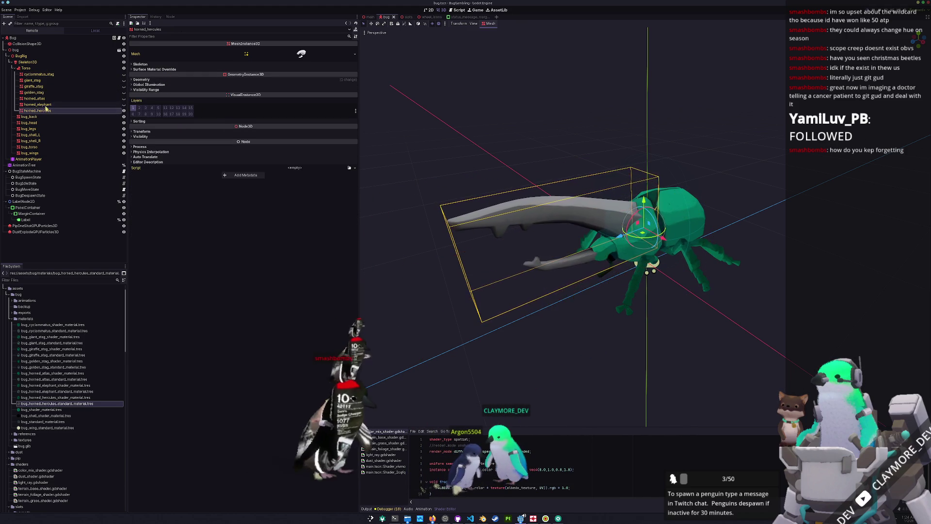
key("Up")
left_click(44, 111)
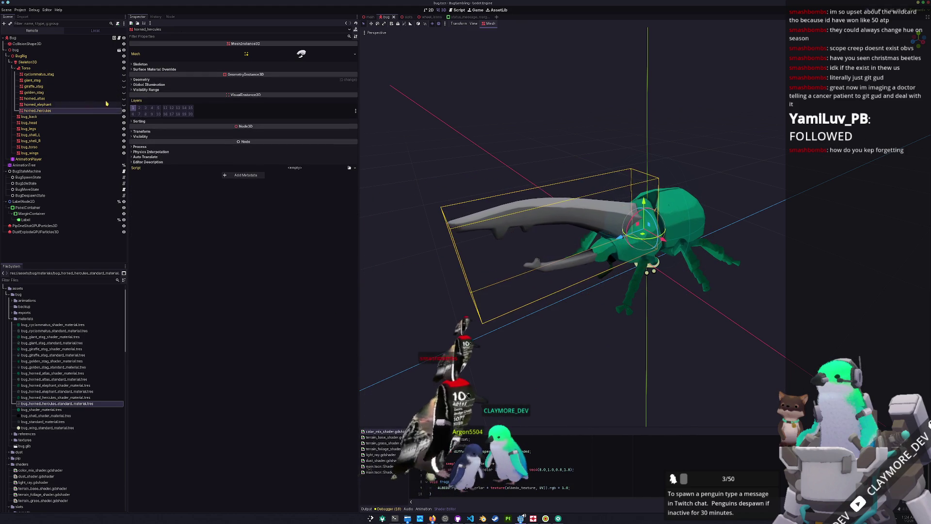
mouse_move(56, 397)
left_mouse_down()
mouse_move(166, 357)
mouse_move(319, 88)
mouse_move(315, 101)
left_mouse_up()
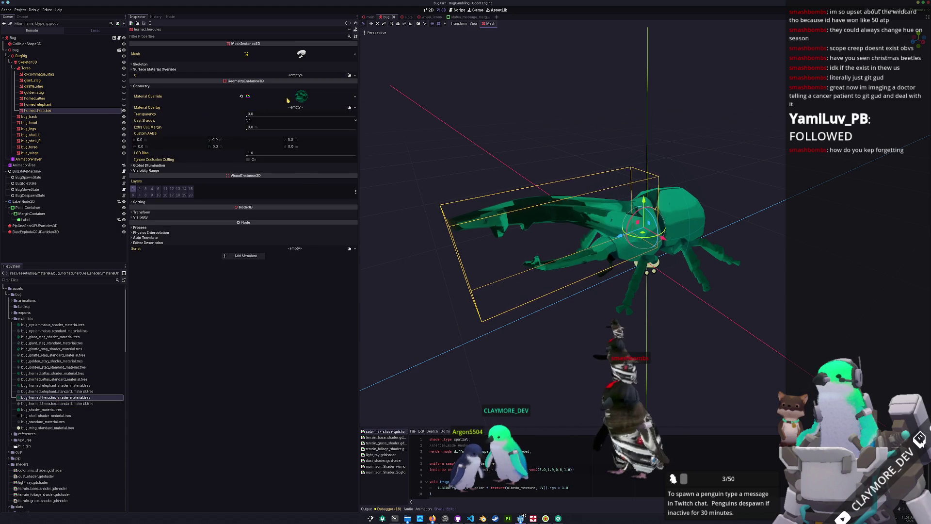
Quick Load horned_hercules_Base_color.png as the override material's albedo texture.
left_click(300, 96)
left_click(302, 168)
left_click(354, 169)
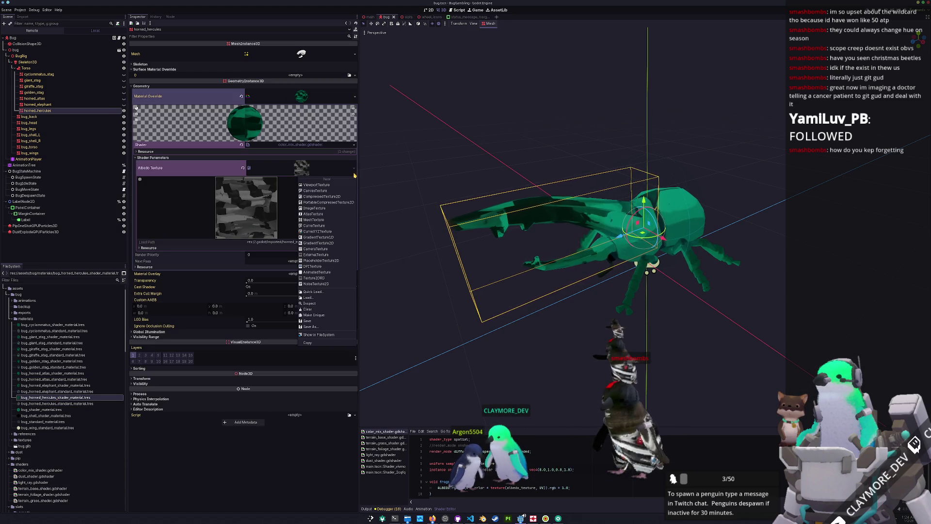
left_click(314, 292)
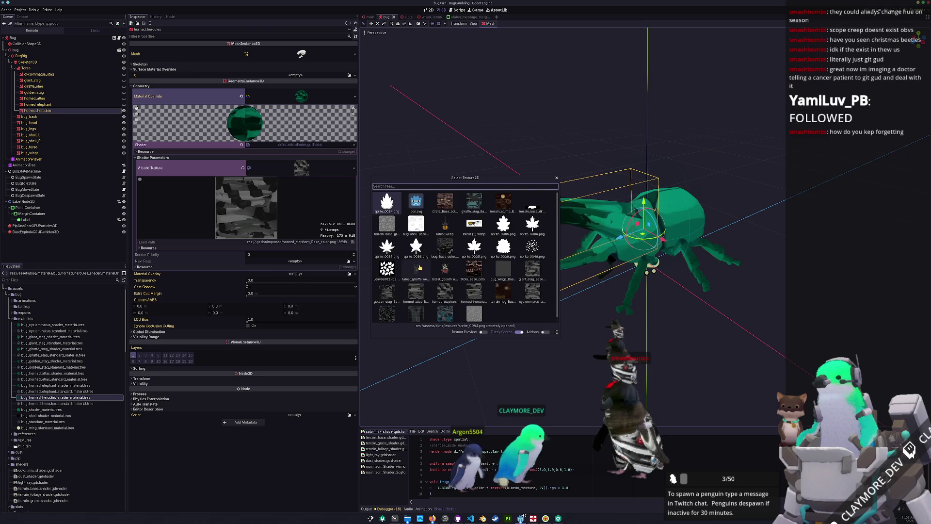
type("hercules")
key("Return")
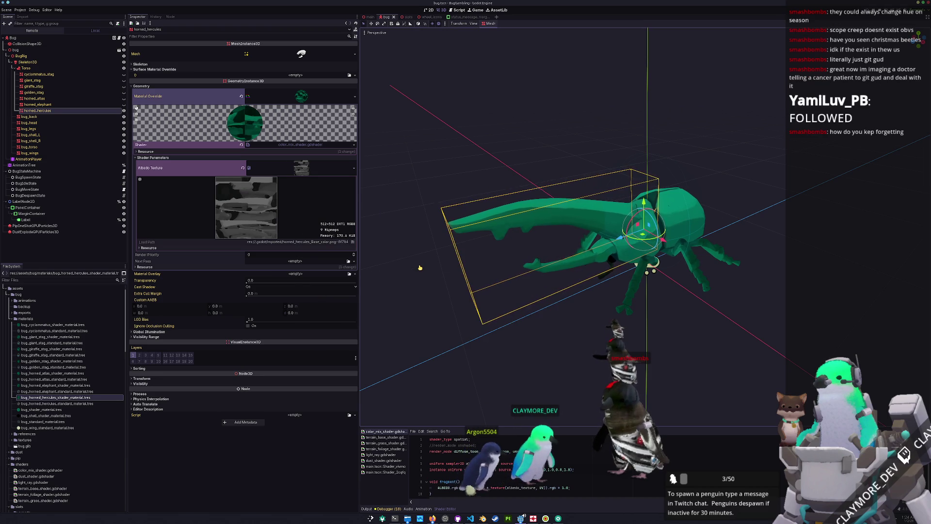
left_click(510, 357)
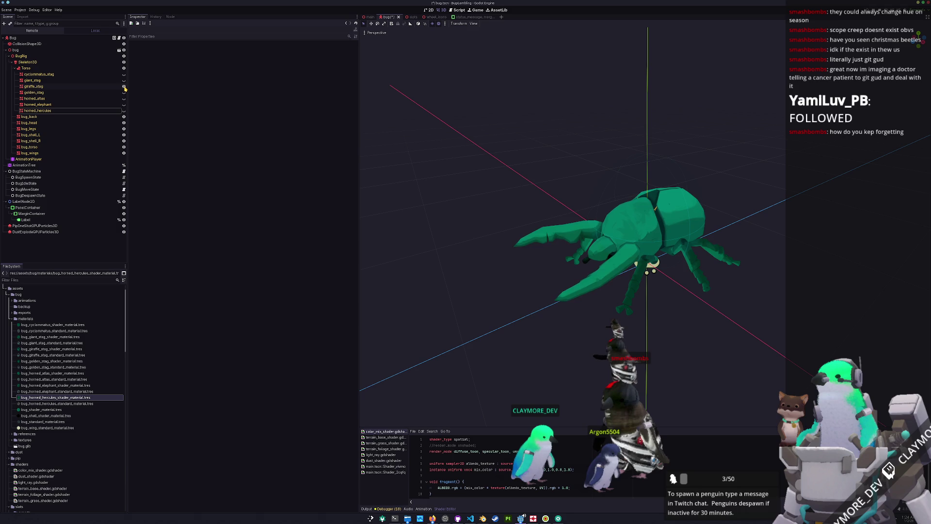
On the Bug root, remove bug_shell_R and bug_shell_L from Color Meshes.
left_click(124, 74)
left_click(124, 75)
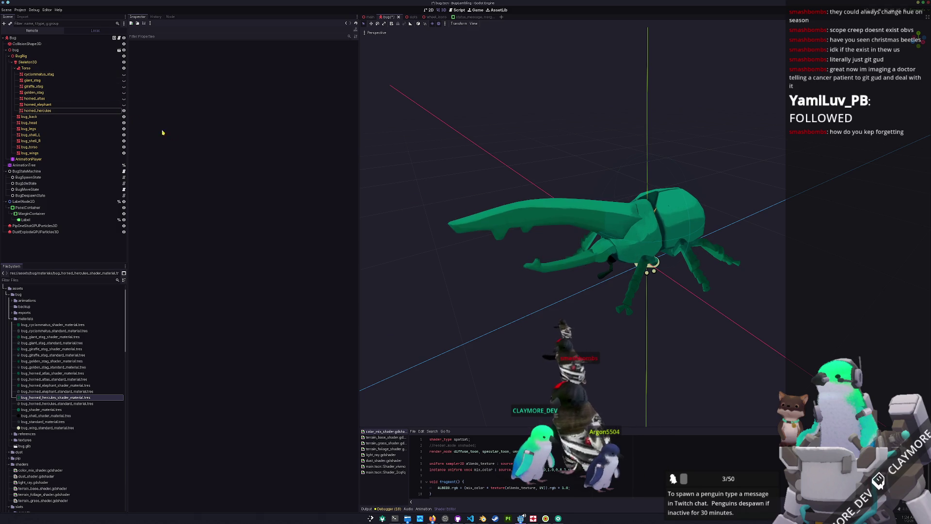
scroll(416, 209, "down", 2)
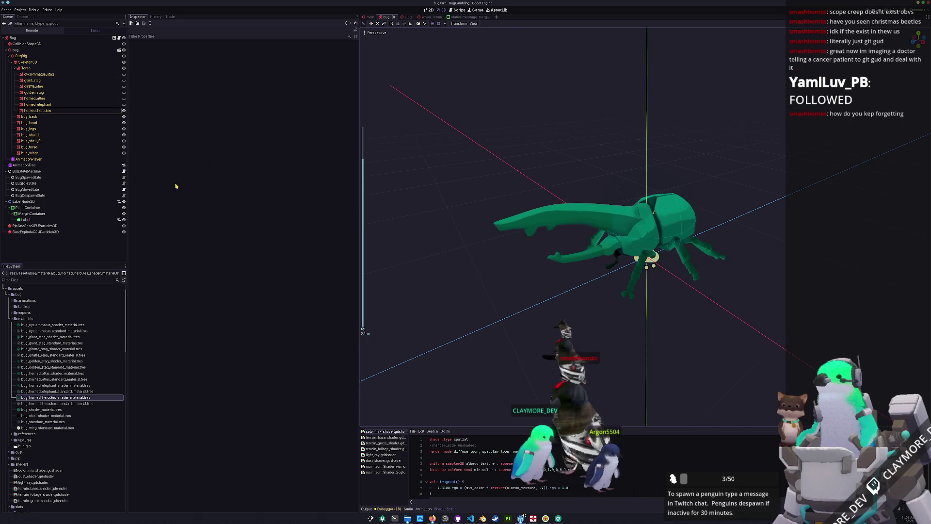
left_click(12, 38)
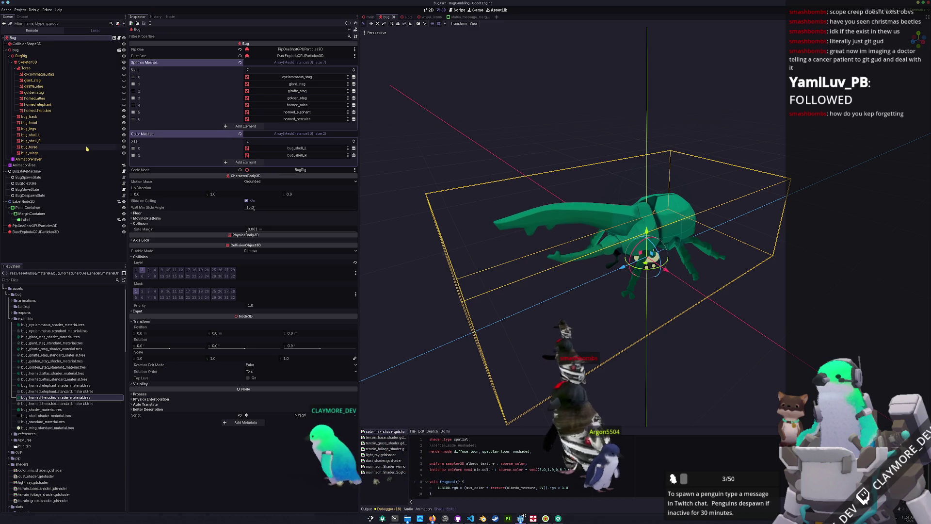
left_click(354, 155)
left_click(353, 148)
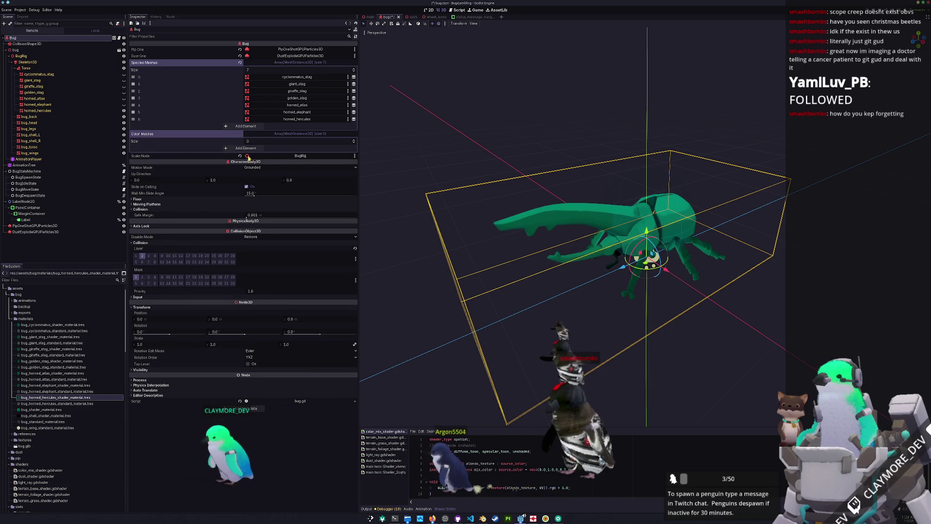
Put the 13 body part and beetle meshes, bug_legs through horned_atlas, into Color Meshes.
left_click(36, 147)
left_click(39, 128, "shift")
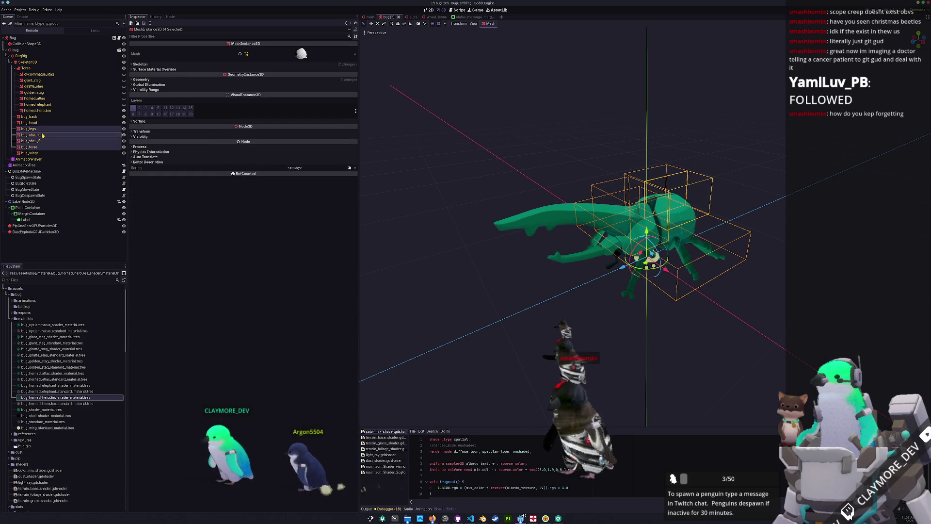
left_click(30, 117, "shift")
left_click(43, 111, "shift")
left_click(39, 74, "ctrl")
left_click(32, 80, "ctrl")
left_click(33, 87, "ctrl")
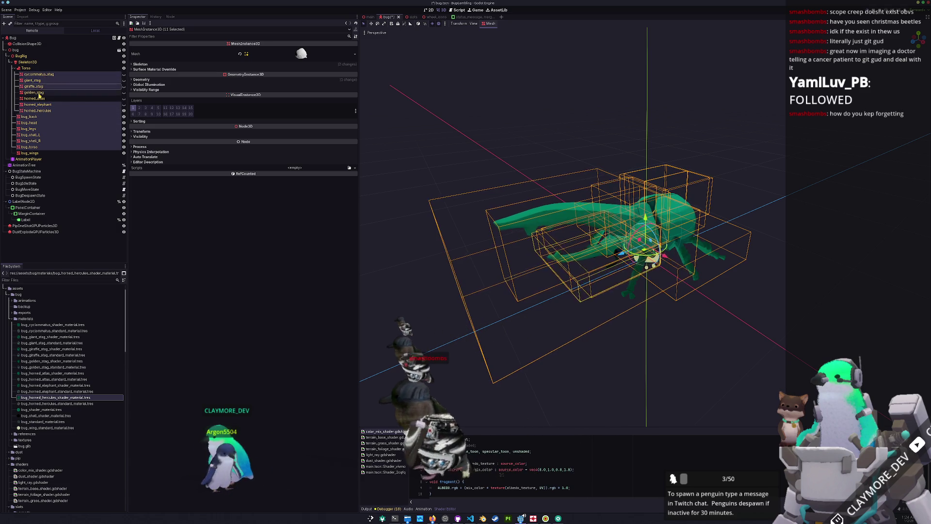
left_click(33, 92, "ctrl")
left_click(34, 98, "ctrl")
mouse_move(39, 76)
left_mouse_down()
mouse_move(28, 39)
mouse_move(223, 62)
mouse_move(281, 135)
left_mouse_up()
Save the Bug scene.
key("ctrl+s")
scroll(462, 198, "down", 3)
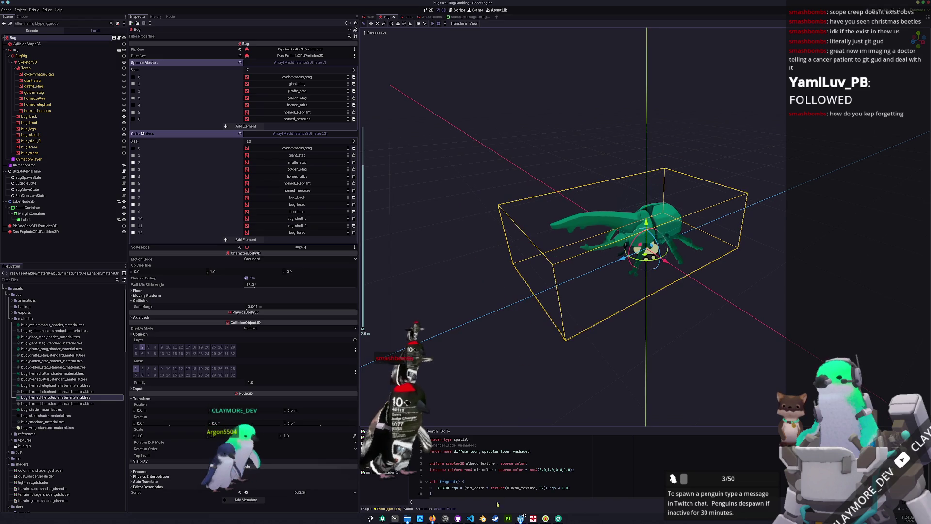
key("alt+Tab")
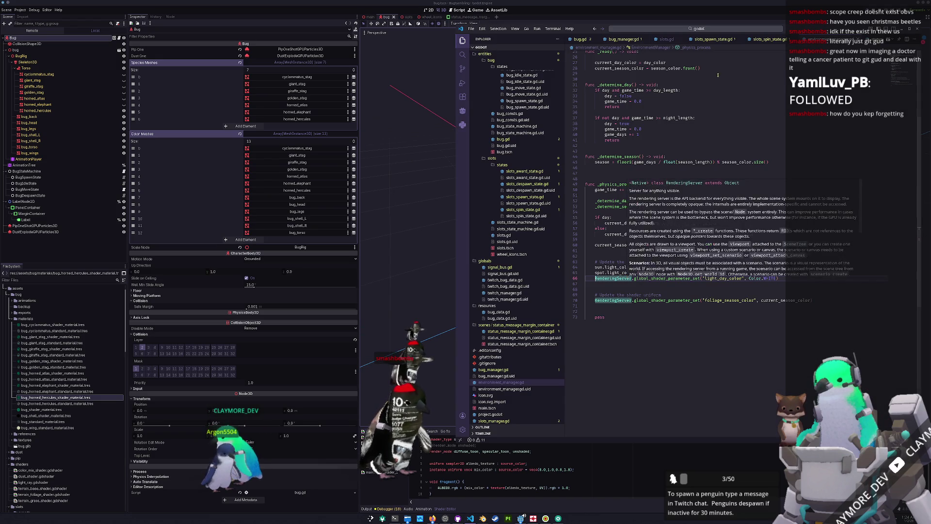
Copy the #524e4d colour value from slots_award_state.gd.
left_click(582, 40)
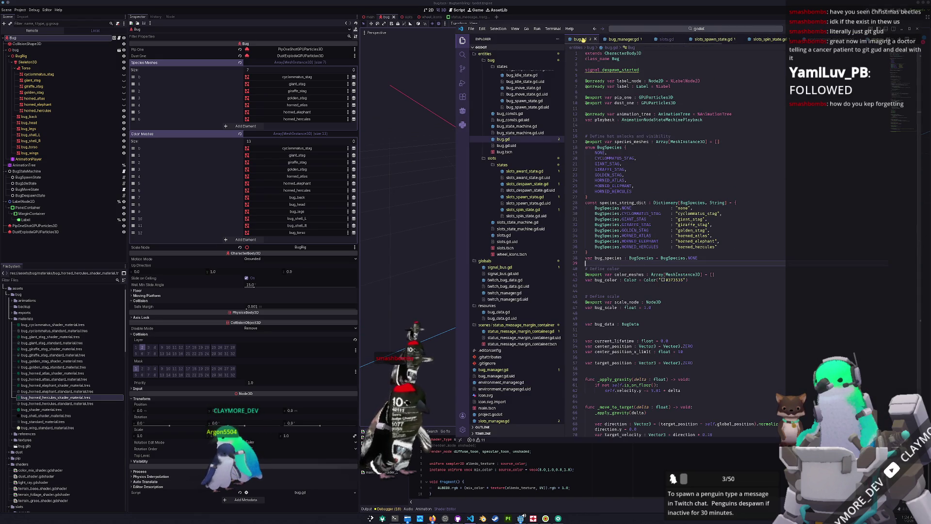
scroll(720, 258, "down", 3)
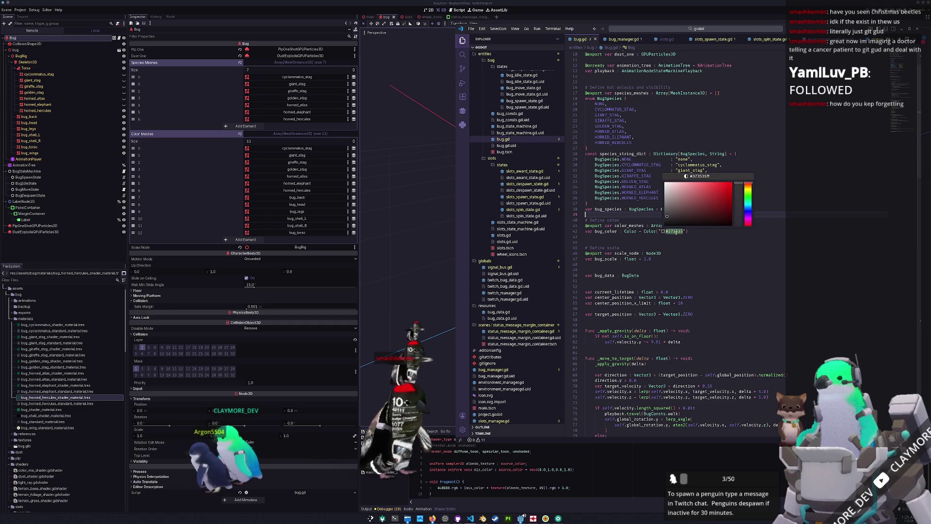
left_click(688, 232)
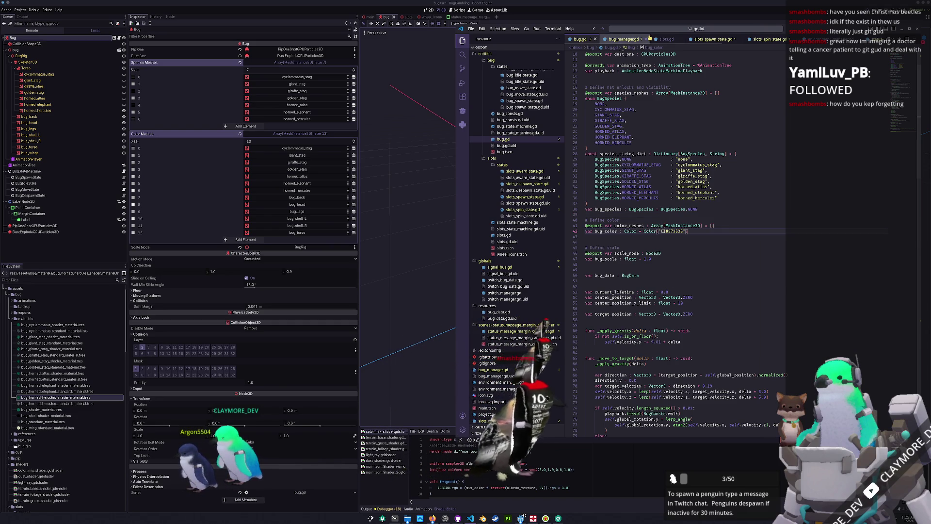
left_click(630, 40)
scroll(667, 42, "down", 10)
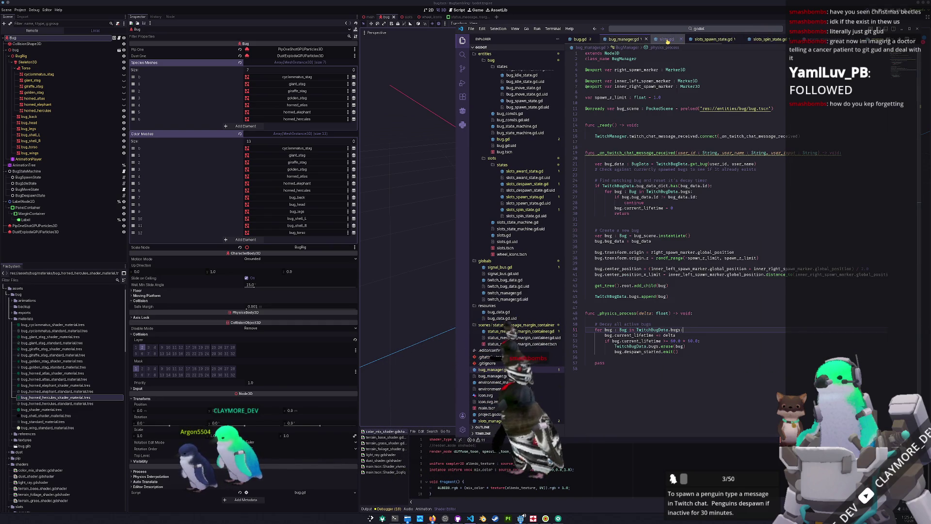
left_click(792, 39)
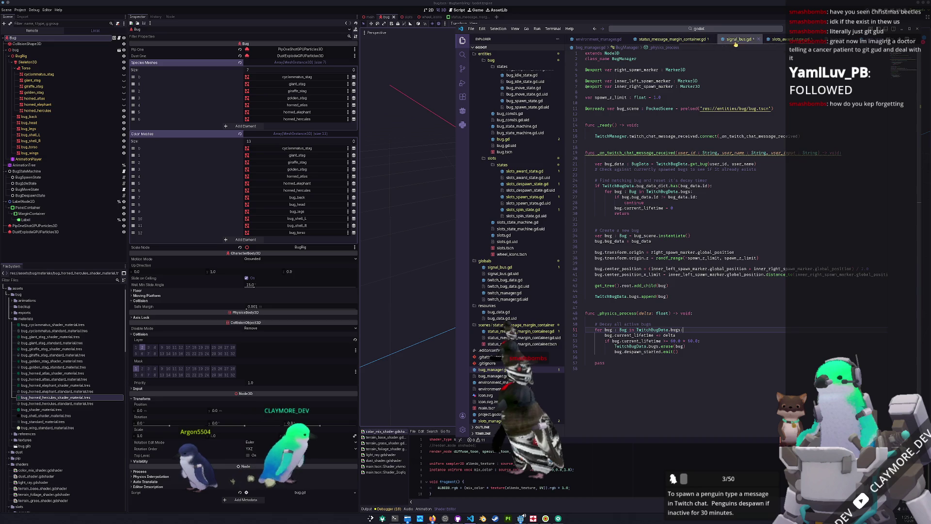
scroll(658, 160, "down", 10)
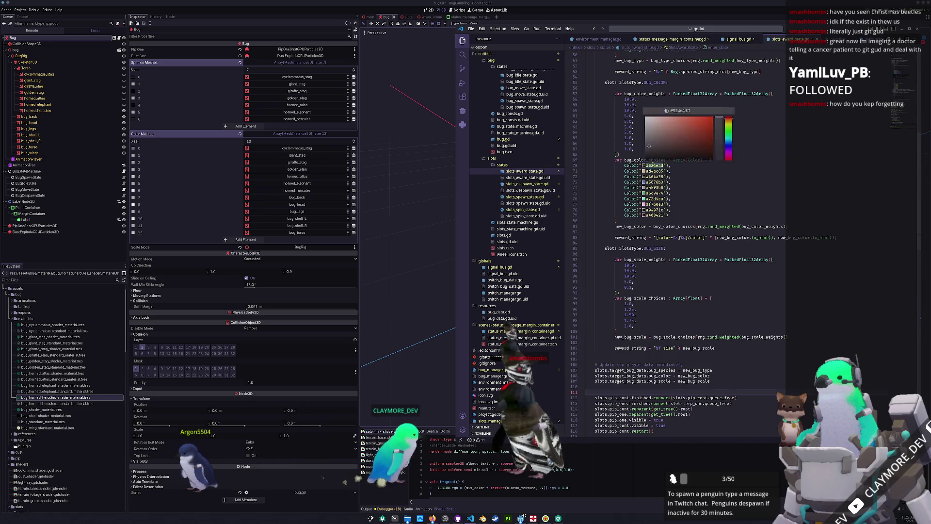
scroll(658, 160, "up", 1)
left_click(655, 178)
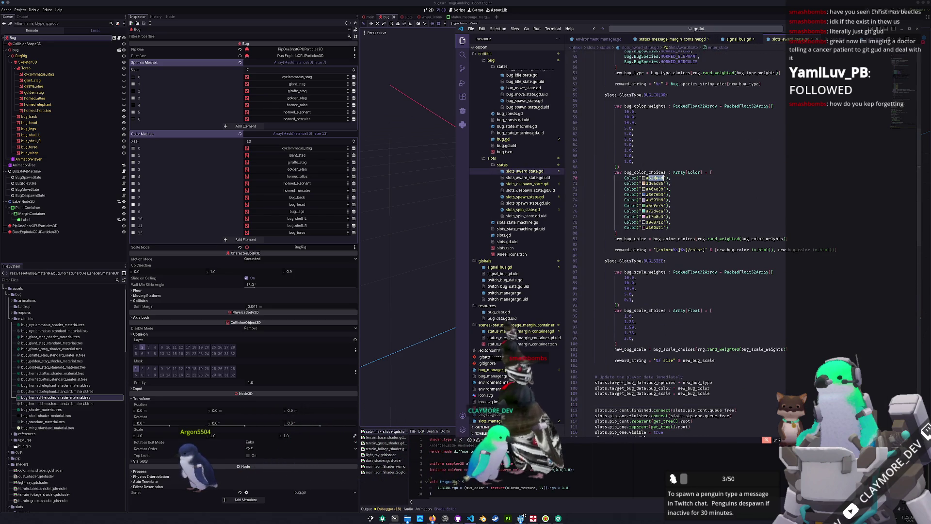
Paste #524e4d over bug.gd's bug_color default on line 42 and save.
scroll(709, 42, "up", 2)
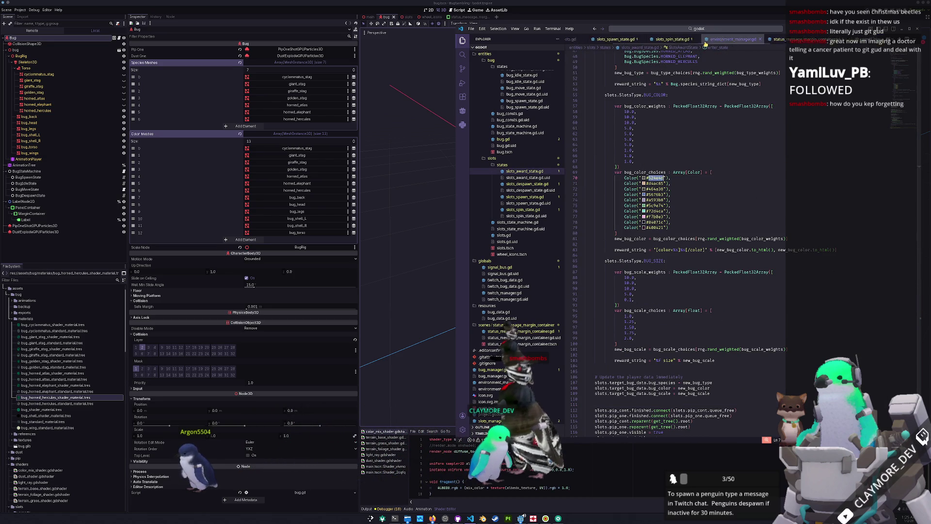
scroll(677, 43, "up", 2)
left_click(580, 39)
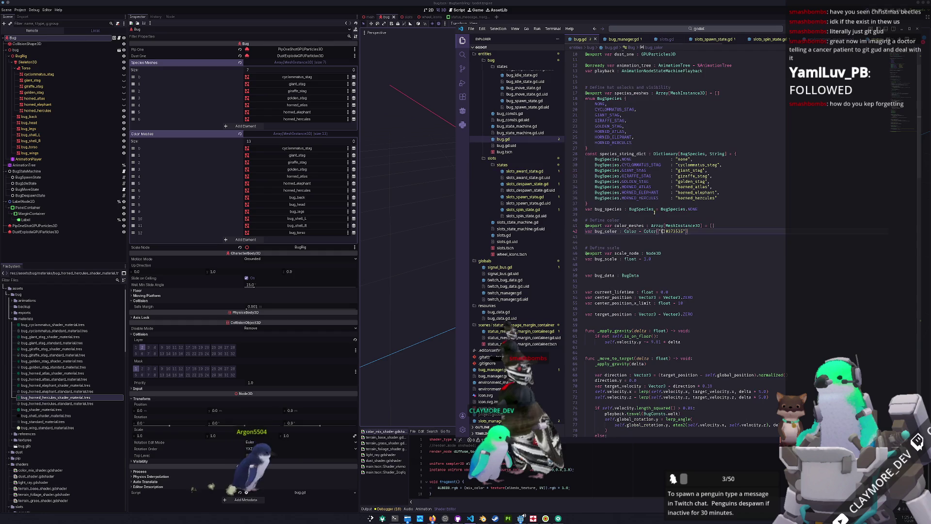
double_click(671, 231)
key("ctrl+v")
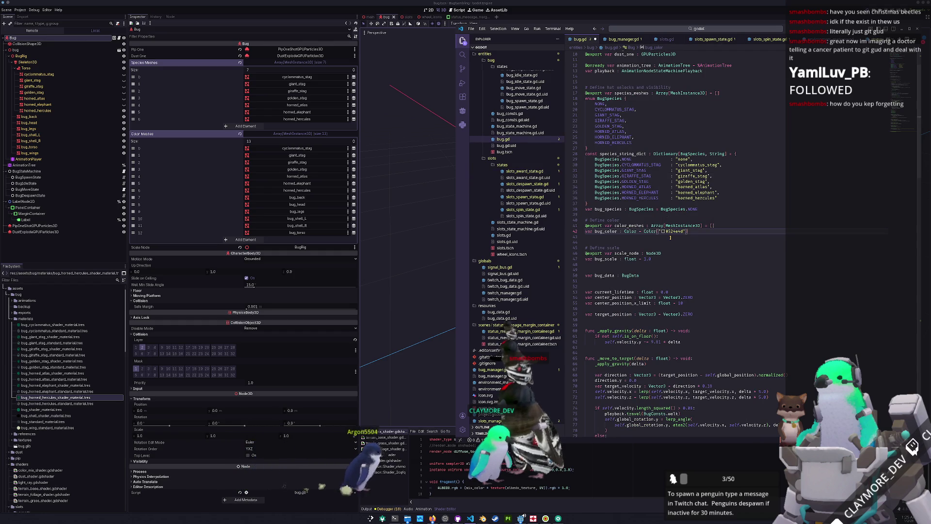
key("ctrl+s")
scroll(674, 240, "down", 15)
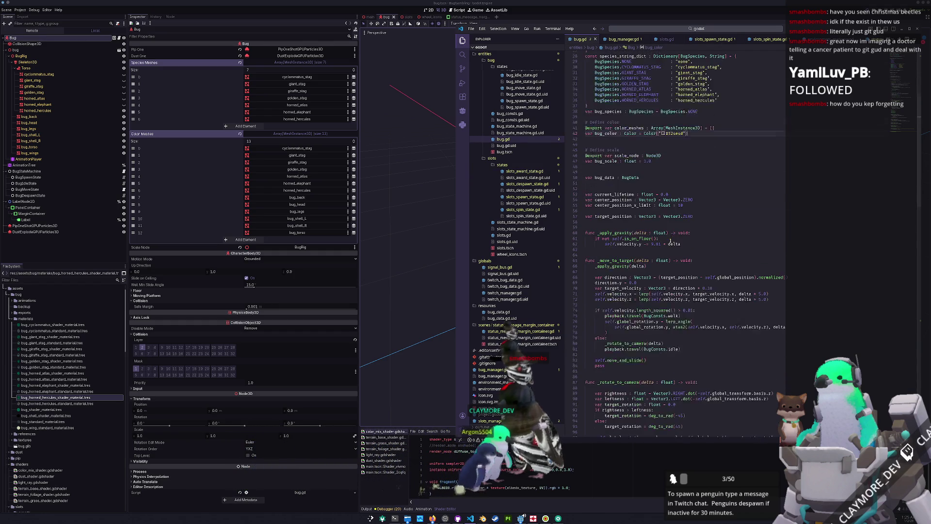
scroll(680, 242, "down", 10)
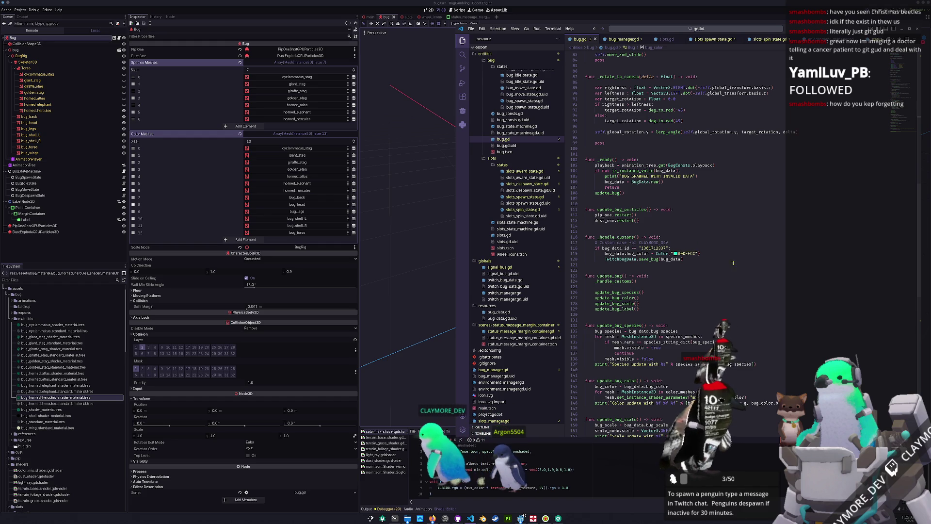
Add bug_scale and bug_species = Bug.BugSpecies.HORNED_HERCULES lines for the test bug.
left_click(718, 257)
key("Return")
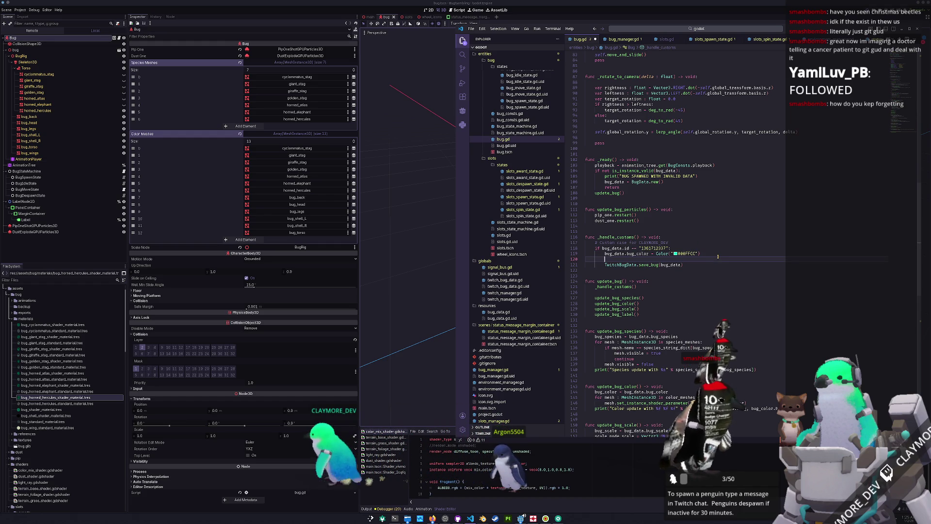
type("bug_data.bug_scale = 2.0")
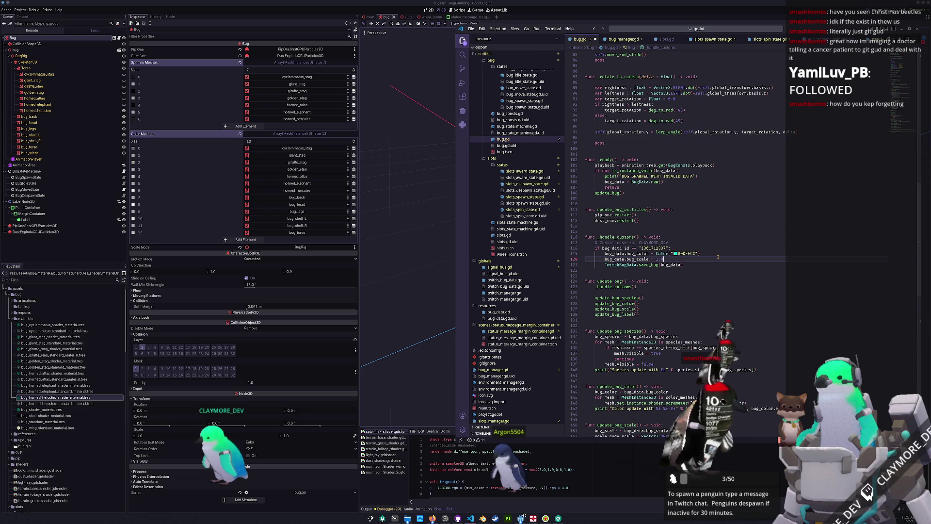
key("Return")
type("bug_data.bug_species = ")
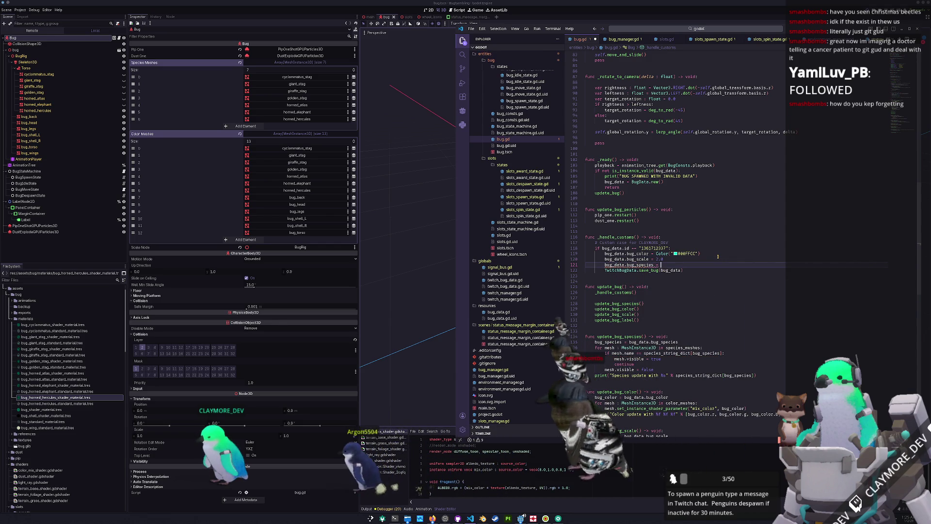
type("Bug")
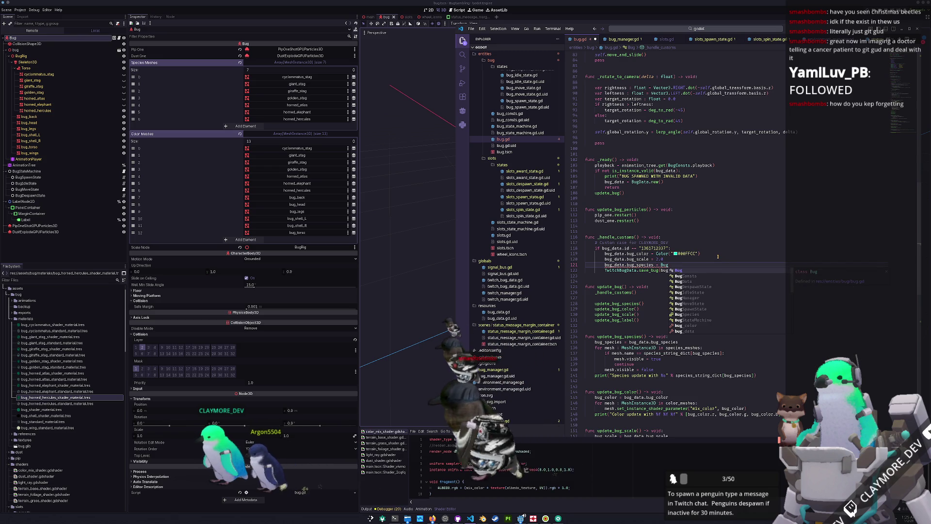
type(".BugS")
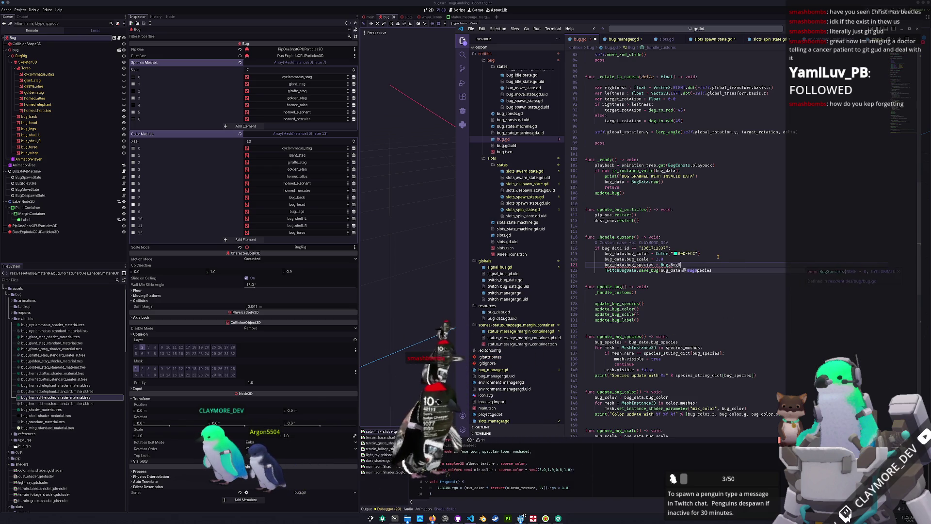
type("pecies.")
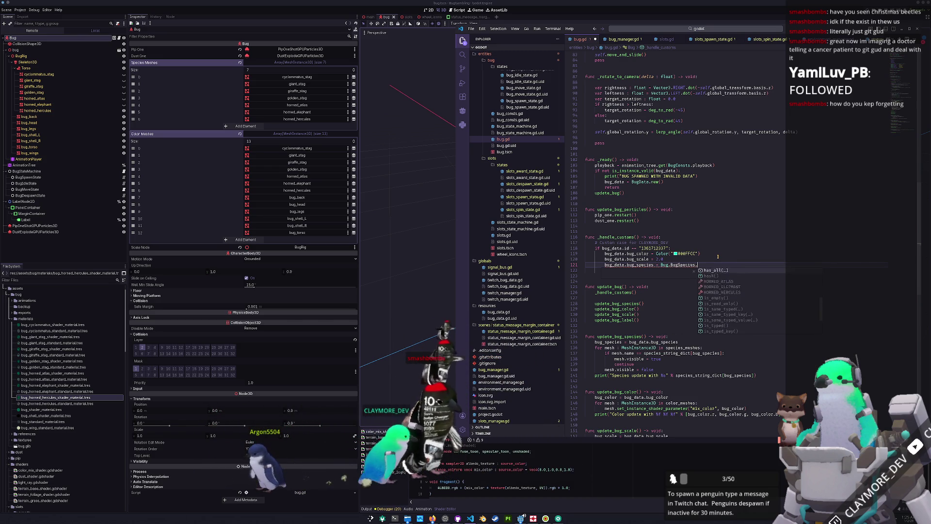
key("Down")
key("Down")
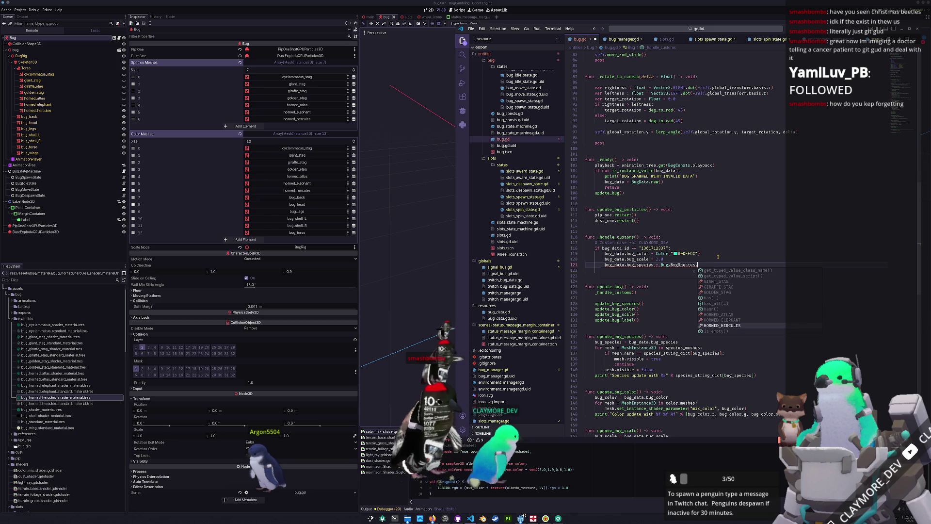
key("Up")
key("Return")
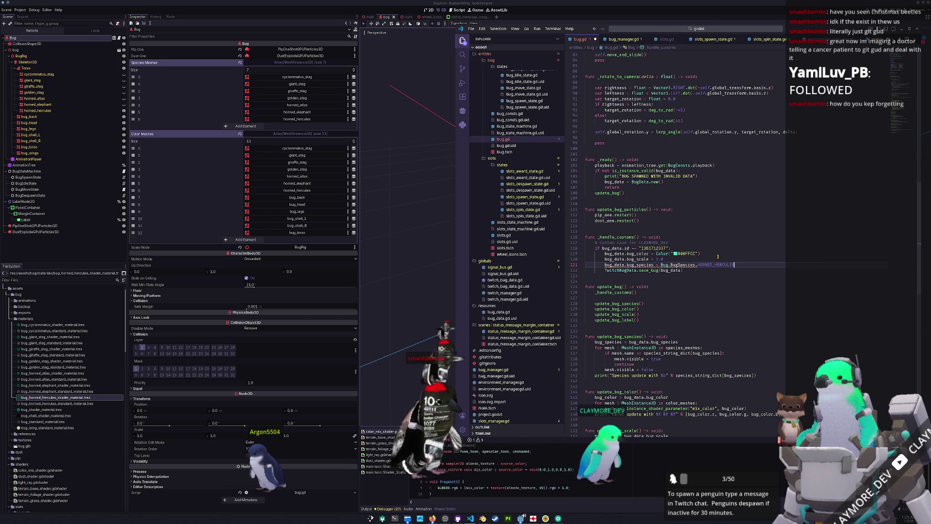
Replace HORNED_HERCULES with HORNED_ELEPHANT as the test bug's species.
key("Down")
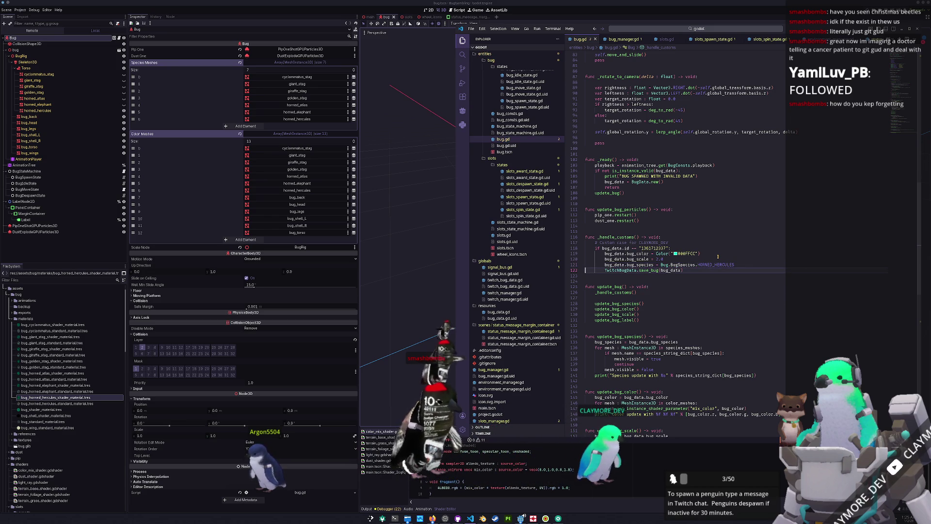
key("Up")
key("ctrl+shift+Left")
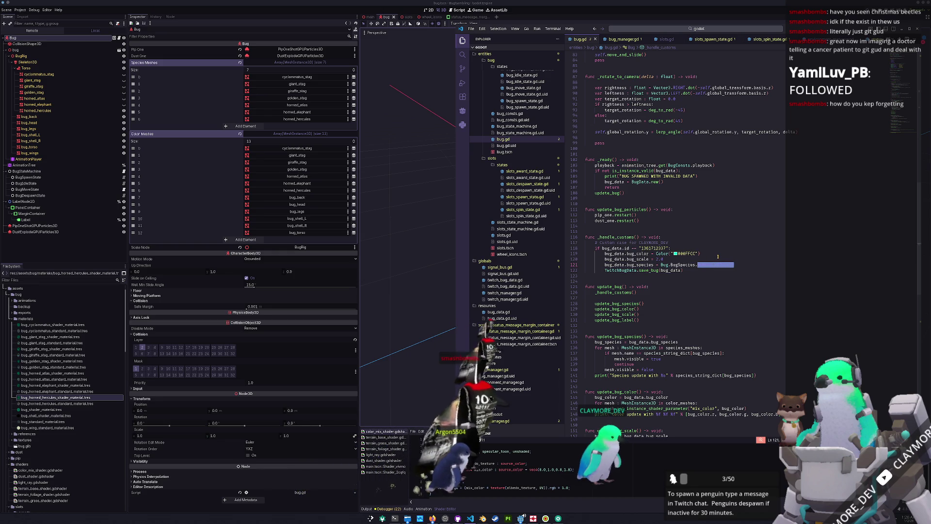
type("E")
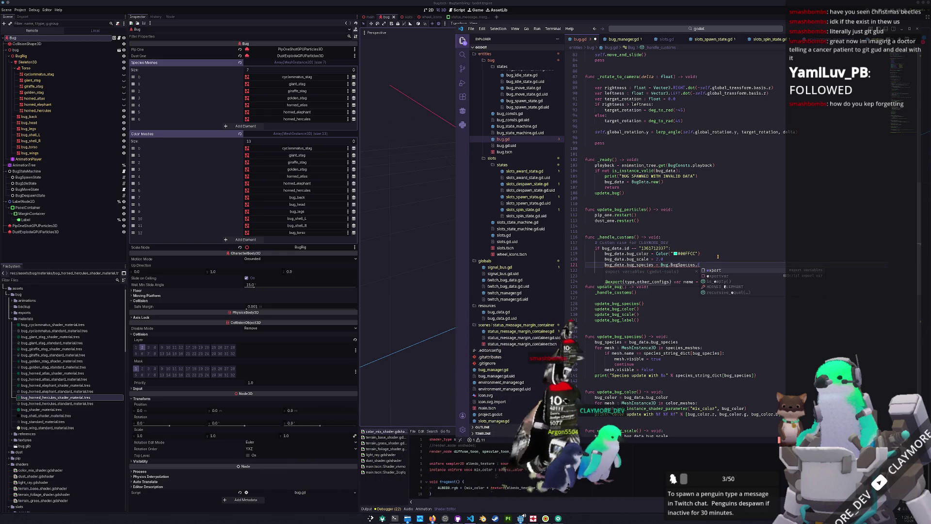
key("Return")
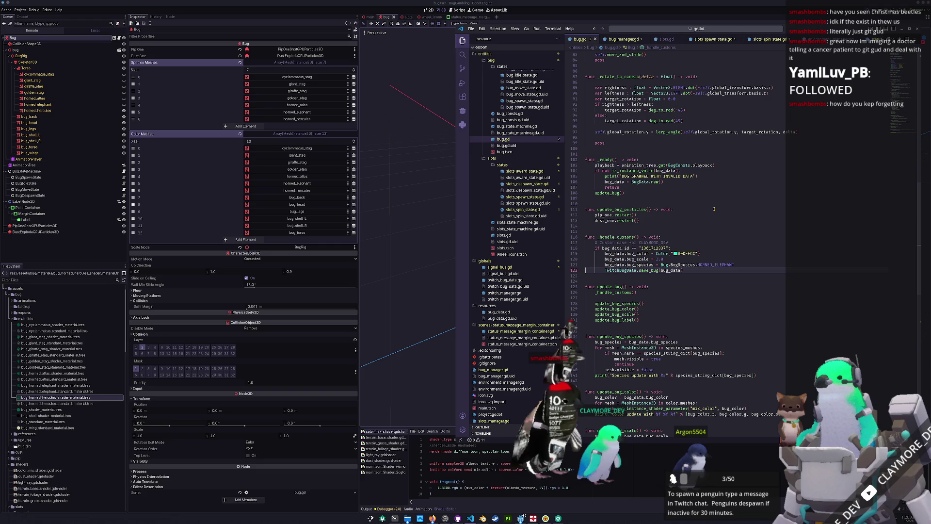
scroll(721, 228, "up", 20)
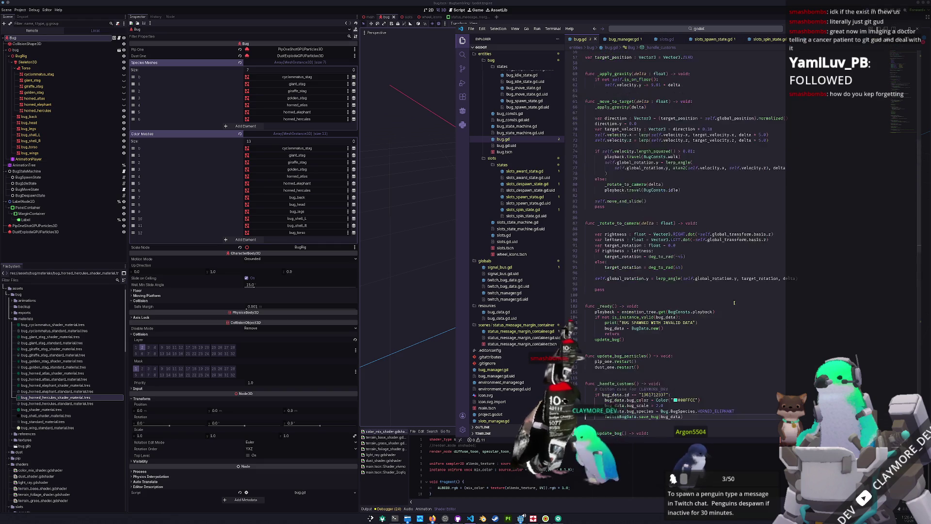
Copy the 524e4d hex from bug.gd and paste it as bug_color's default in bug_data.gd.
scroll(731, 314, "up", 3)
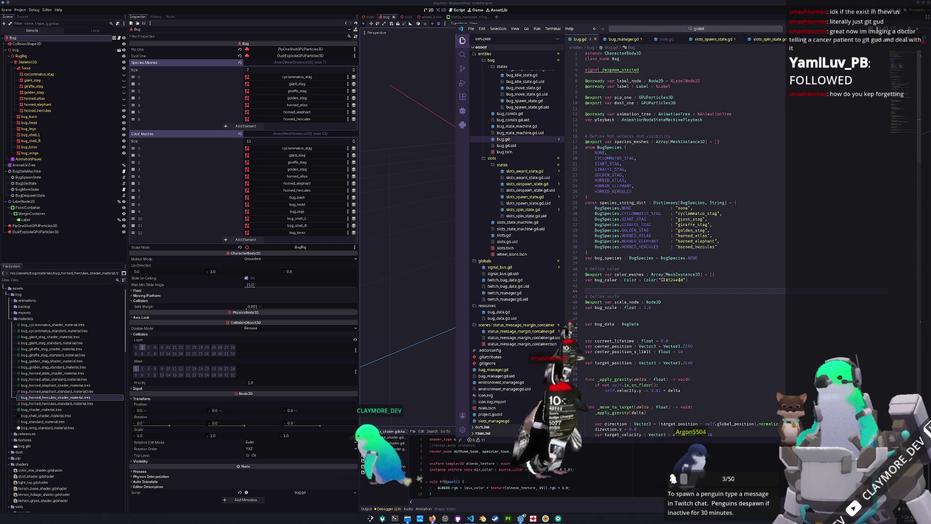
double_click(677, 280)
left_click(688, 29)
type("bug_data")
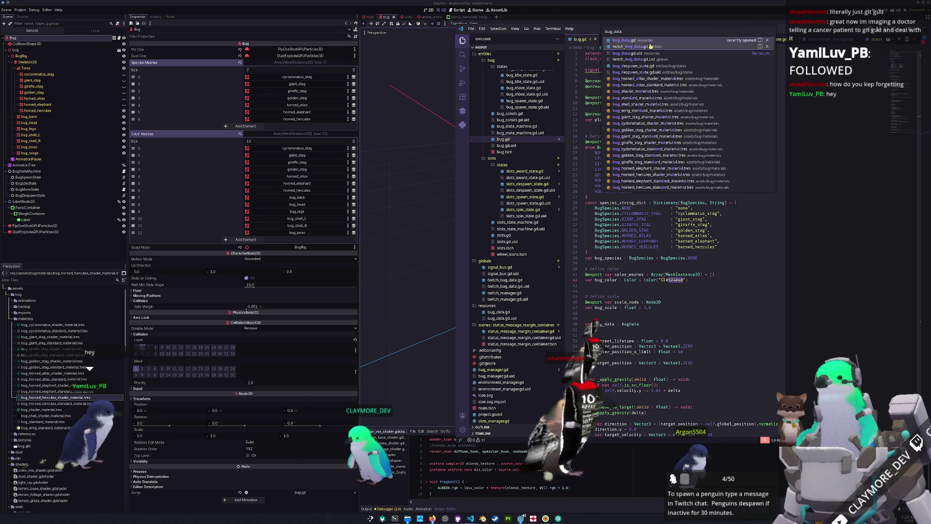
left_click(622, 52)
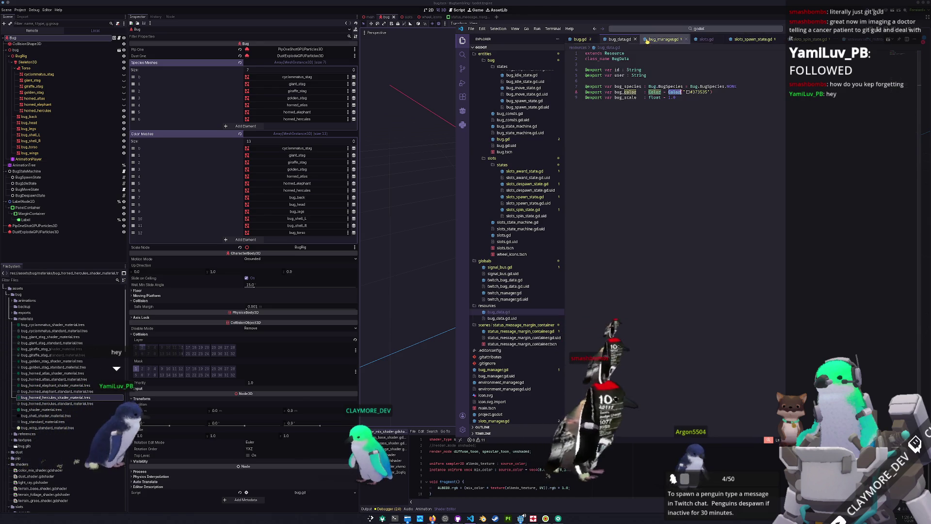
key("ctrl+v")
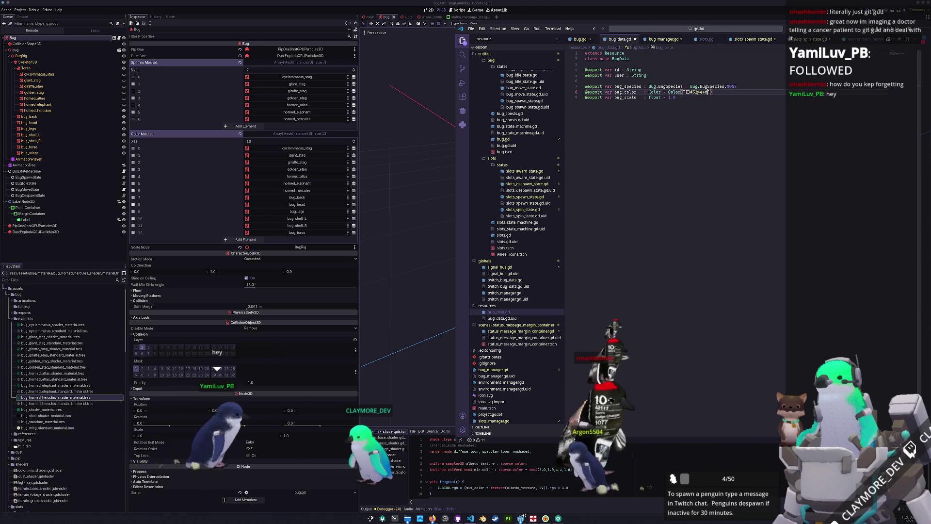
left_click(416, 232)
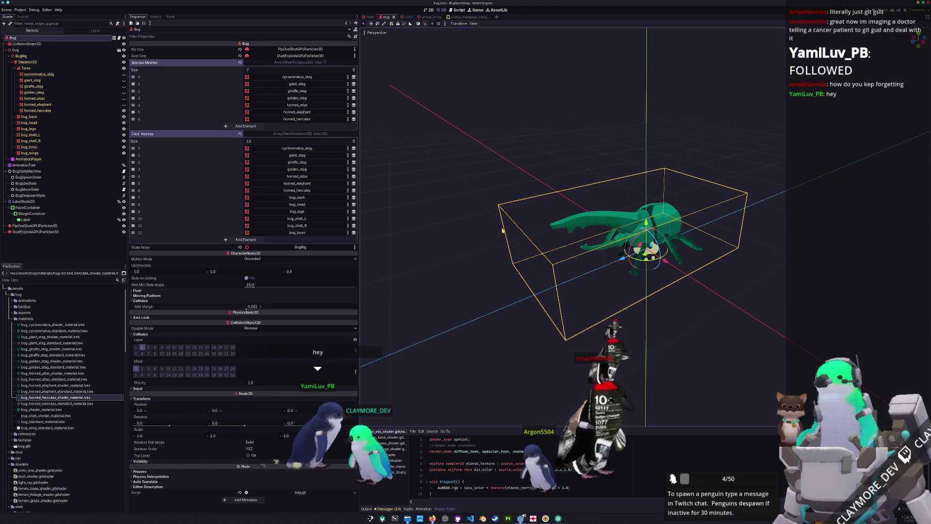
Run BugGambling in a debug window, move it higher, then stop it with F8.
key("F5")
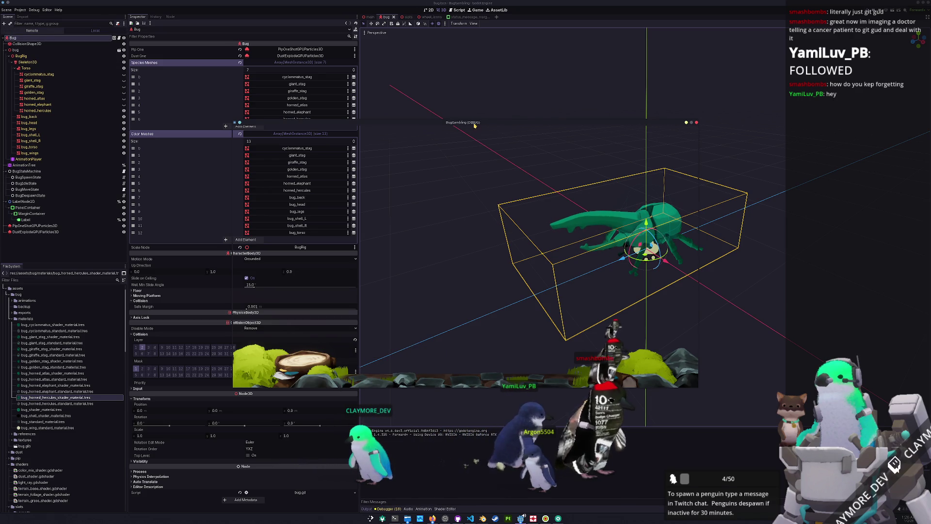
left_click_drag(479, 127, 491, 72)
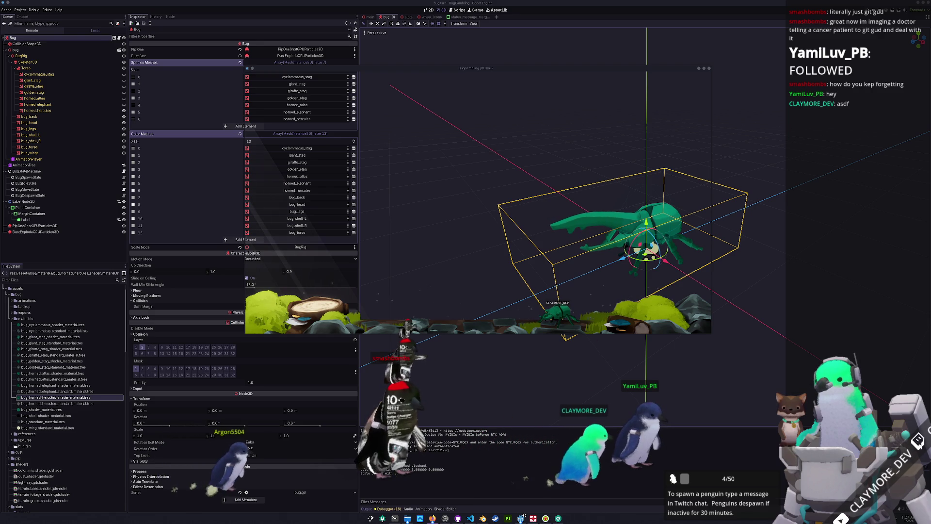
key("F8")
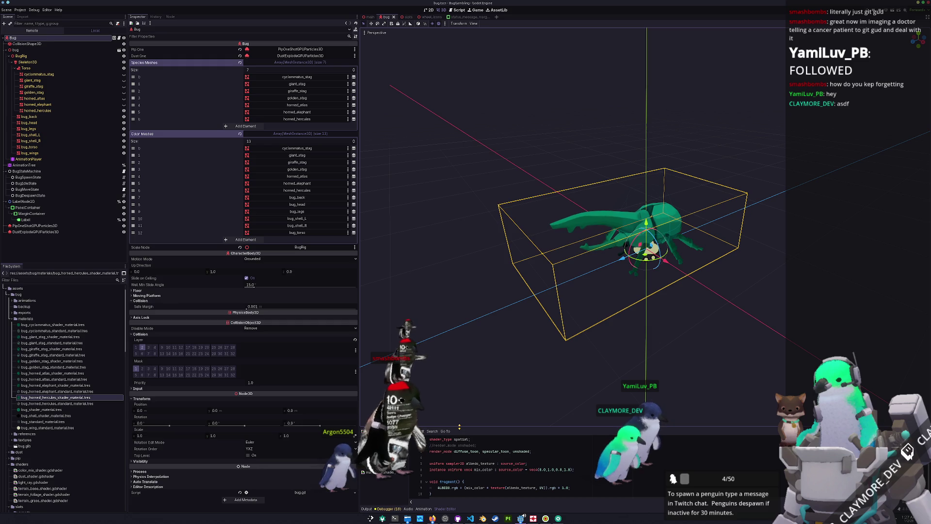
Raise the albedo multiplier on line 9 of color_mix_shader.gdshader.
left_click_drag(459, 427, 459, 305)
left_click(388, 335)
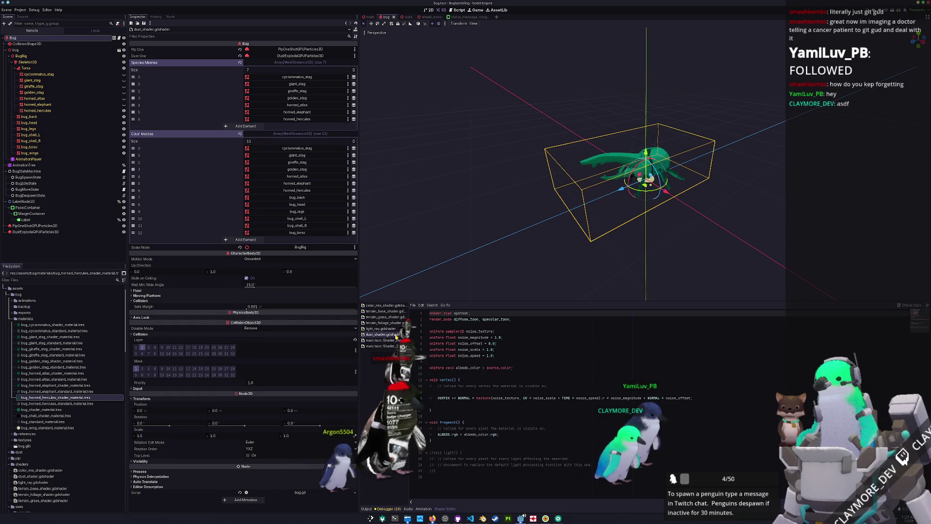
left_click(396, 306)
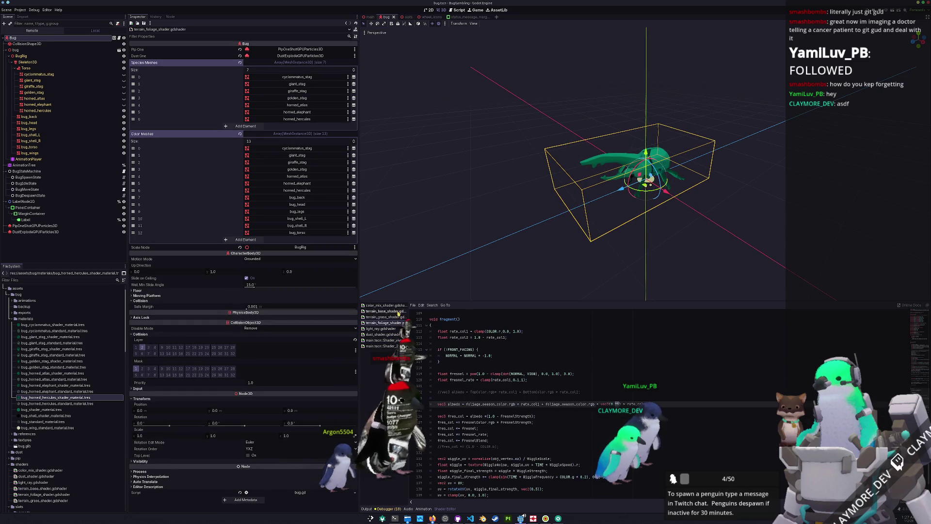
left_click(624, 361)
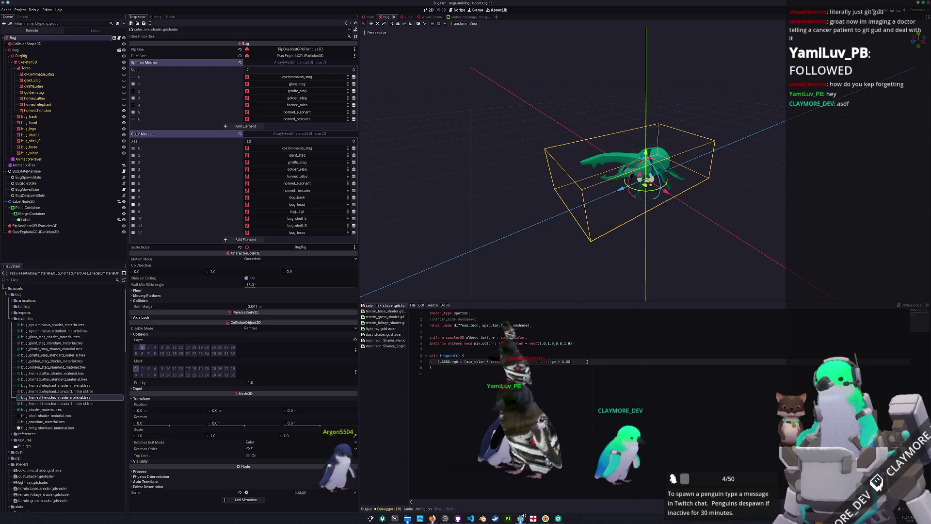
key("BackSpace")
key("BackSpace")
type("5")
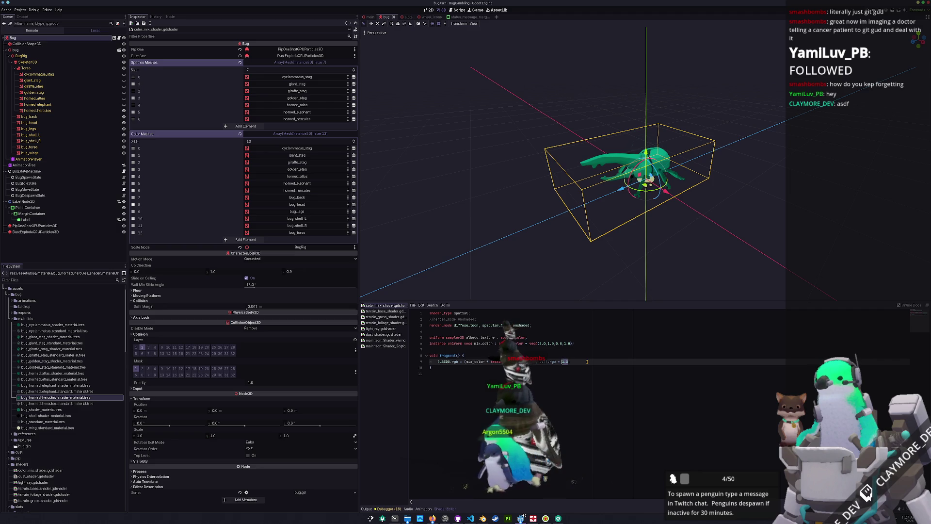
type(".0")
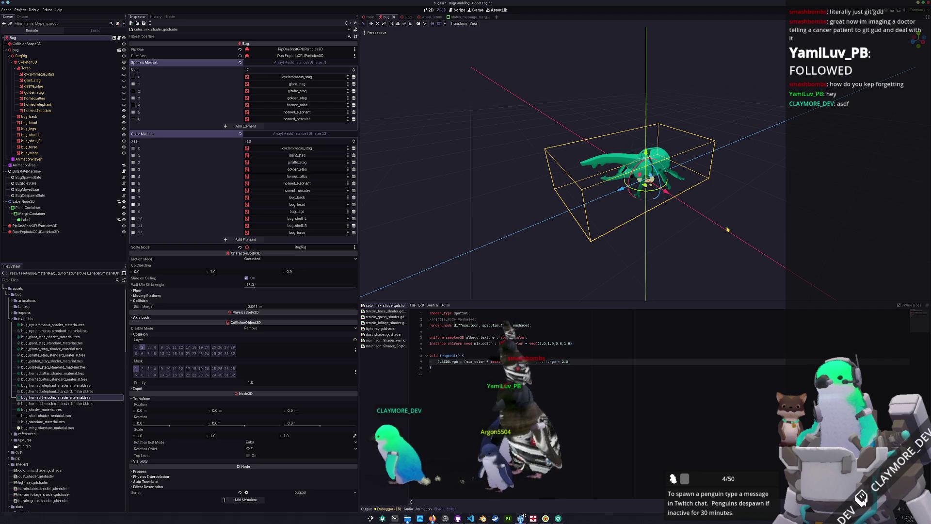
Deselect the Bug node and relaunch the game with F5.
scroll(797, 212, "up", 5)
left_click(797, 212)
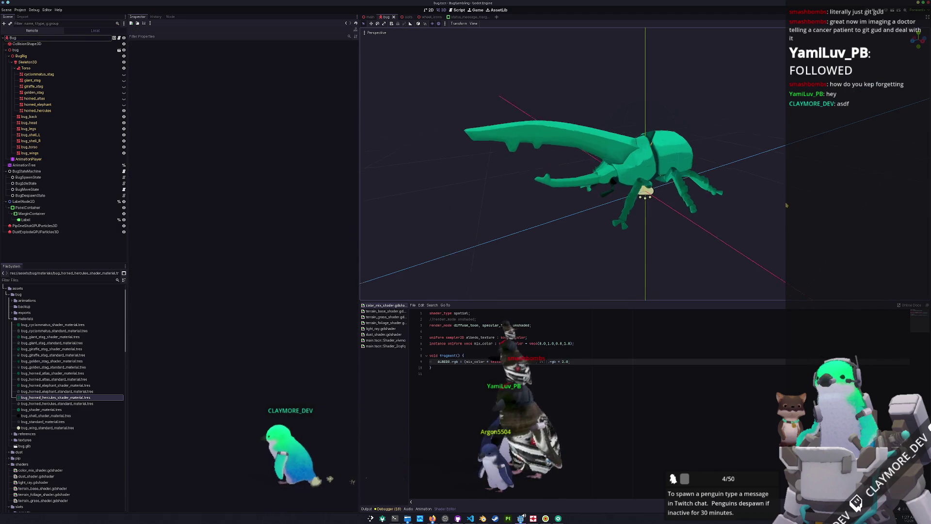
key("F5")
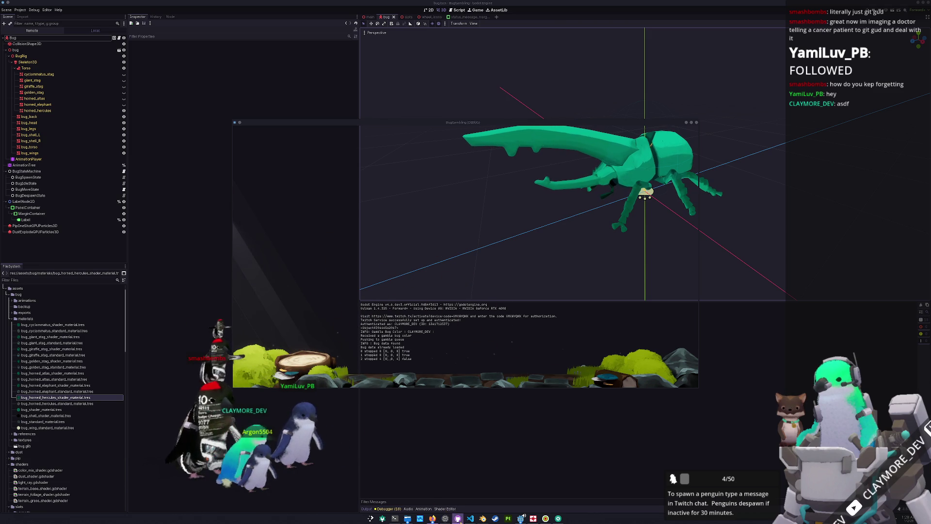
In slots_spin_state.gd, change line 41's wheel tween factor from 0.1 to 0.05.
left_click(470, 519)
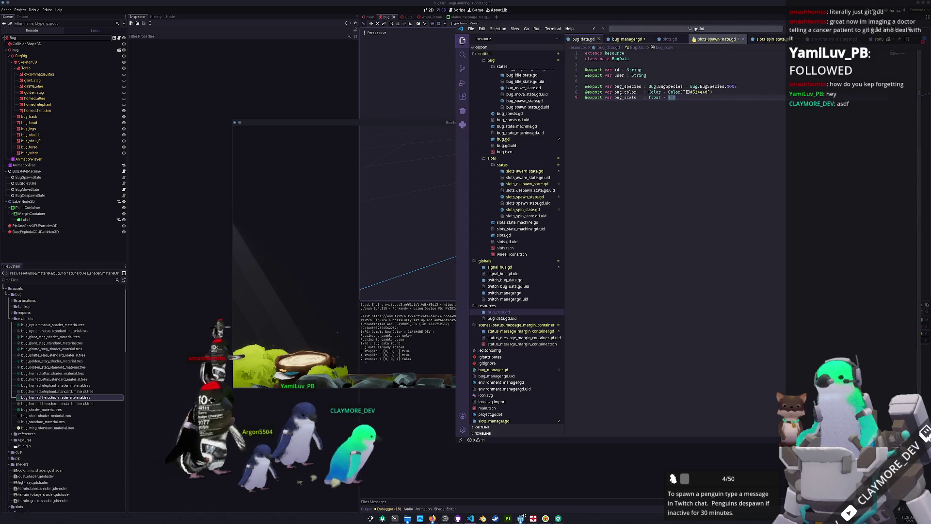
left_click(712, 39)
scroll(691, 188, "up", 20)
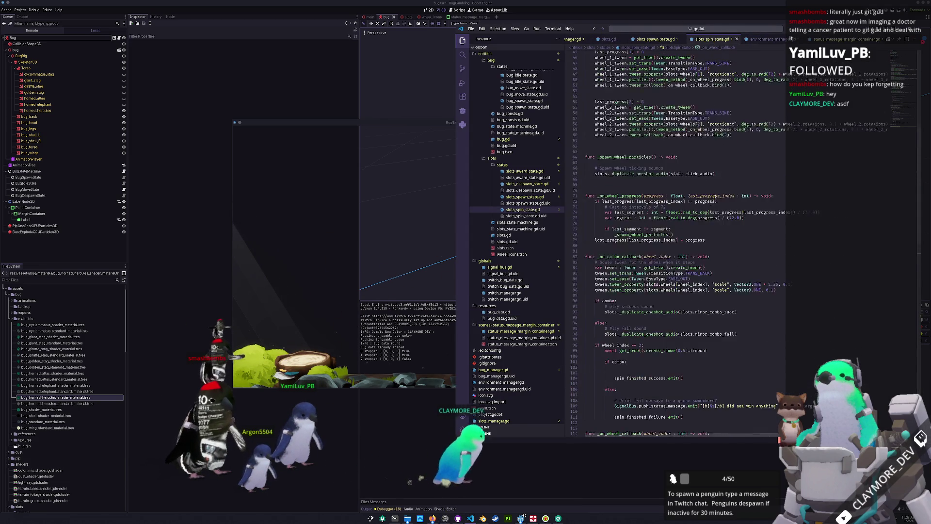
scroll(710, 202, "up", 3)
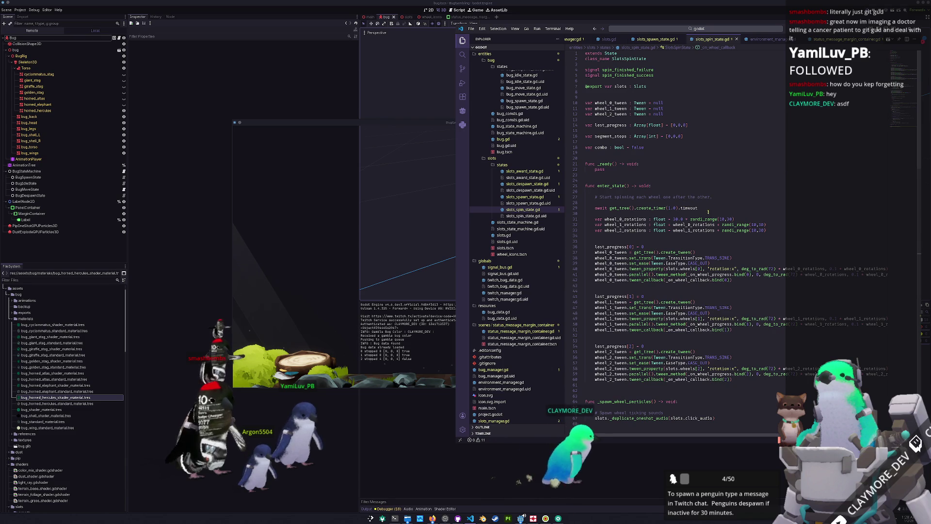
scroll(647, 232, "down", 3)
left_click(726, 238)
key("Up")
key("End")
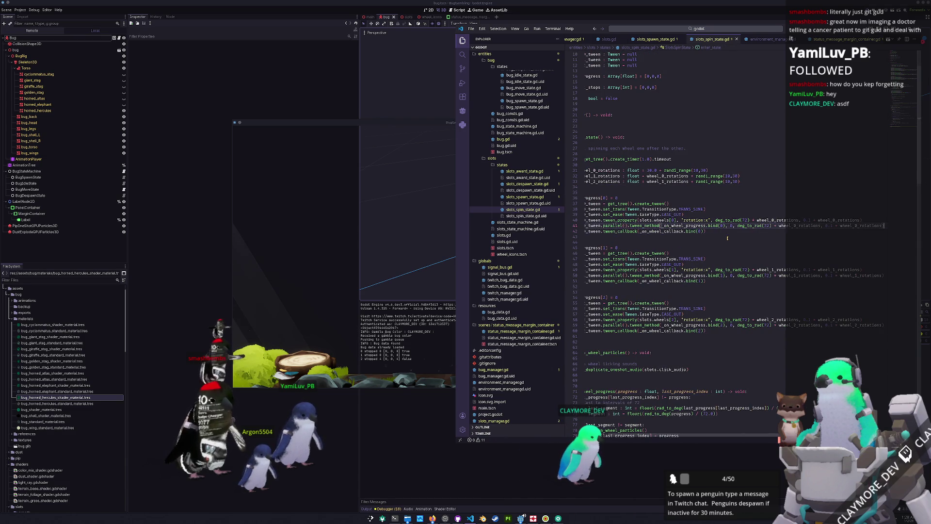
key("ctrl+Left")
key("ctrl+Left")
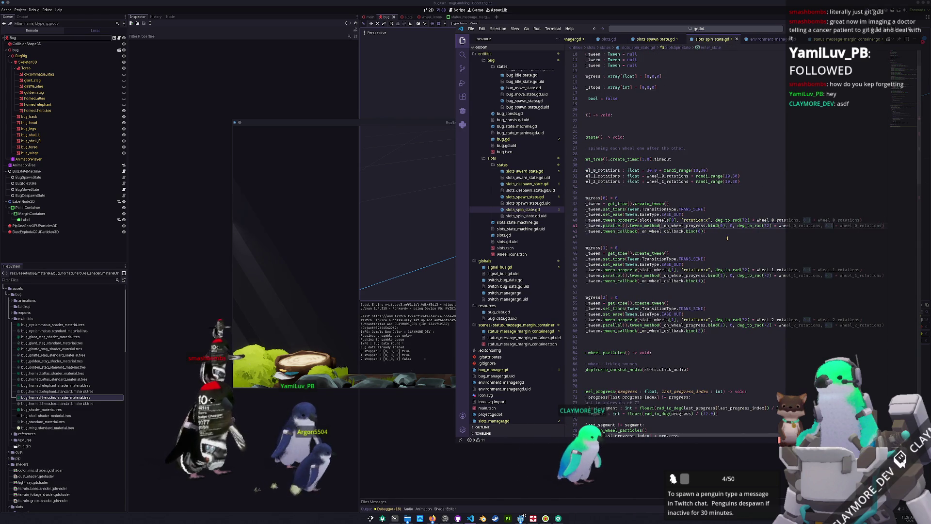
key("Delete")
type("05")
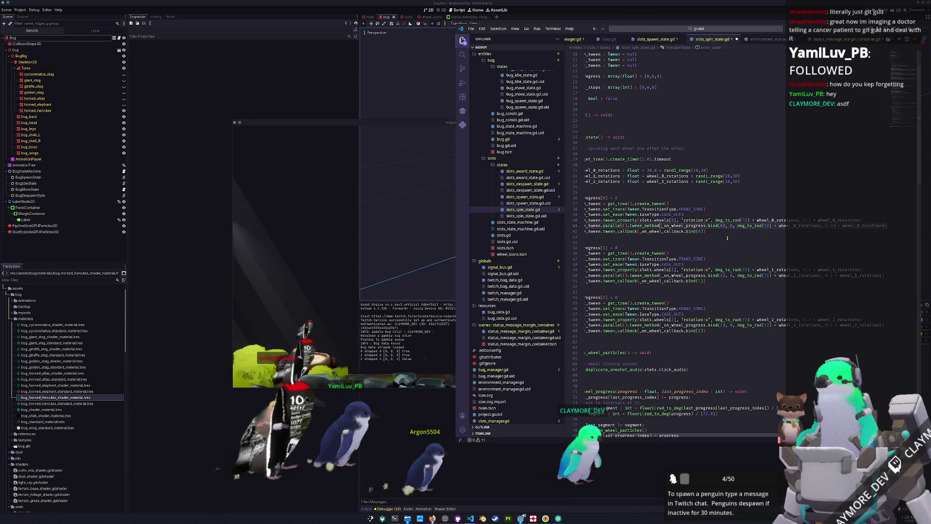
Change line 40's tween factor to 0.05 as well.
key("Up")
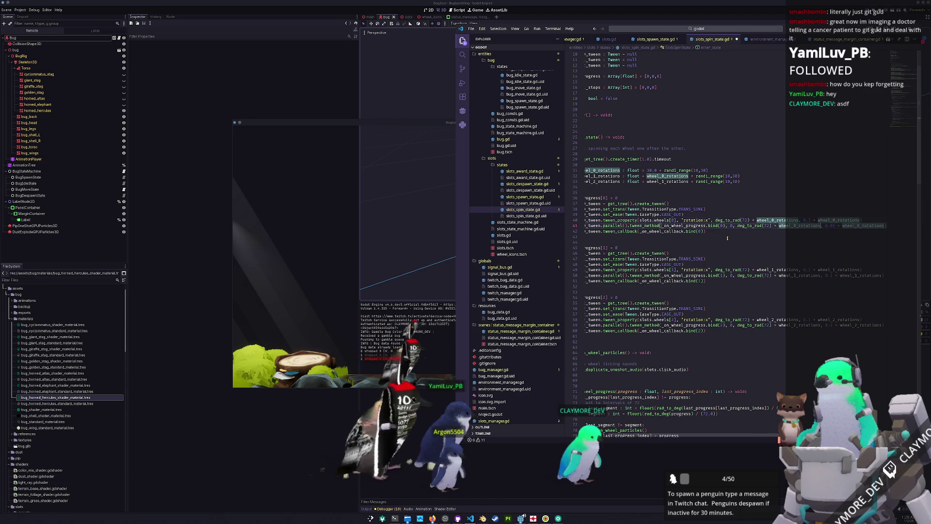
key("BackSpace")
type("05")
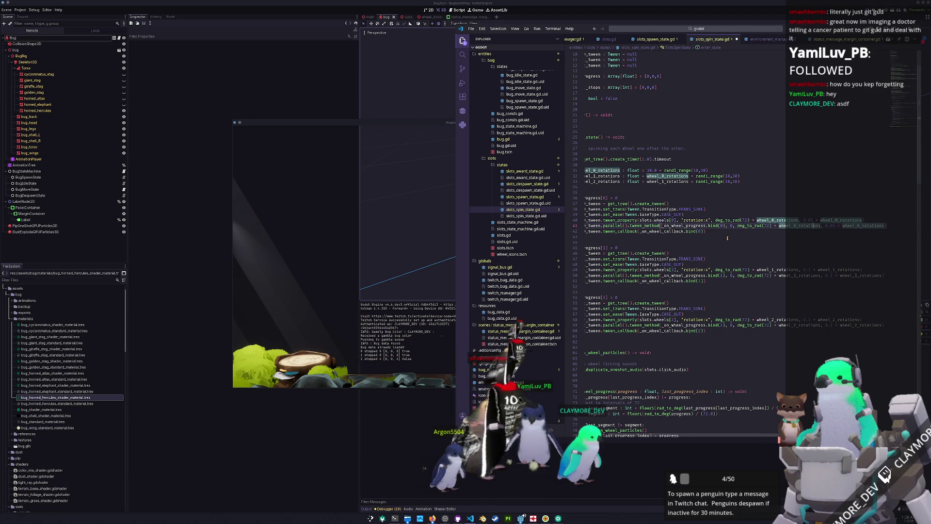
key("Down")
key("Down")
key("Down")
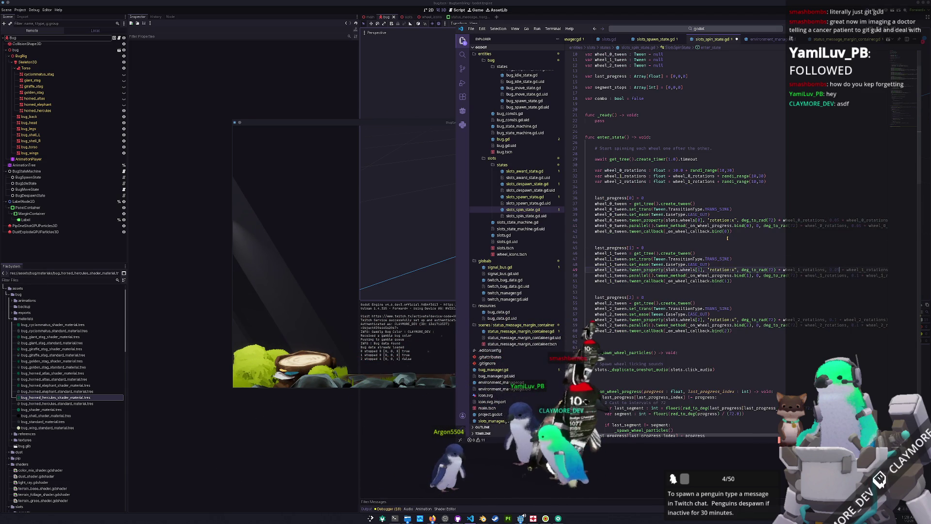
key("Down")
key("ctrl+Right")
key("ctrl+Right")
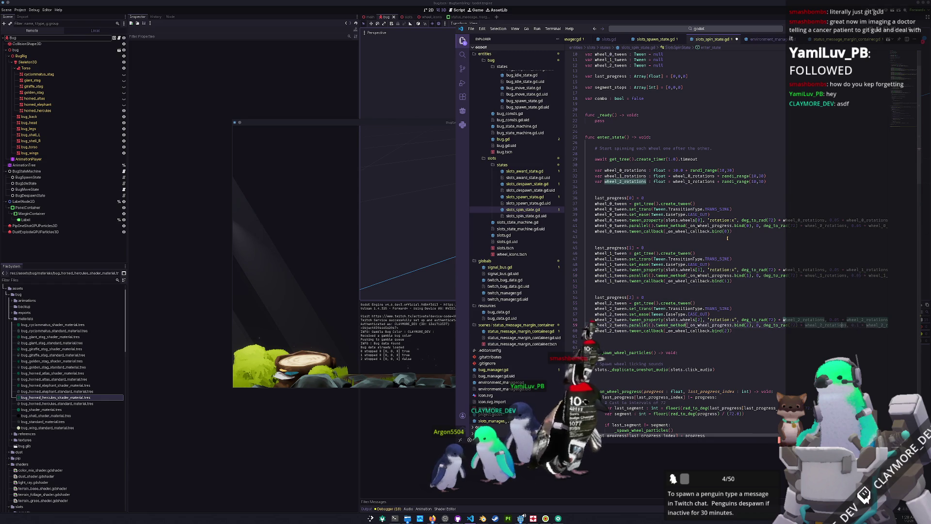
key("Escape")
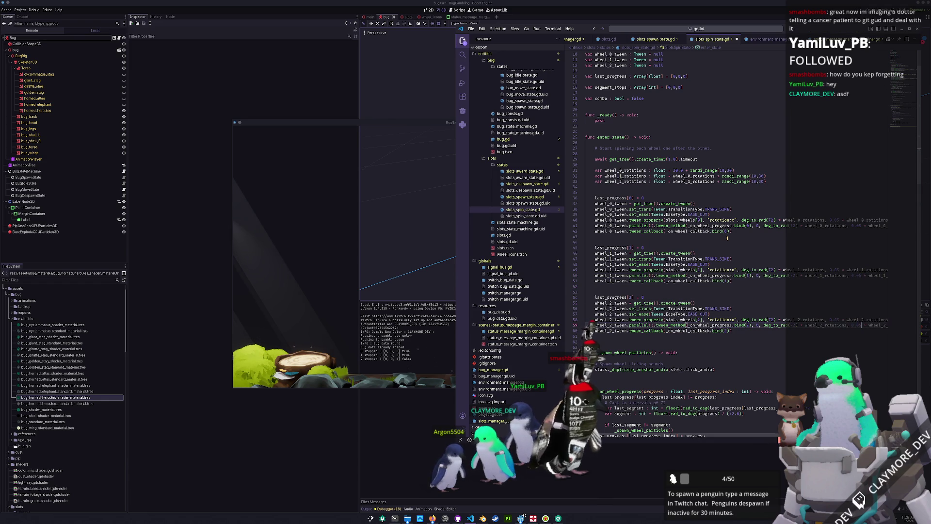
Uncomment the combo check block in the wheel callback and save the script.
scroll(767, 129, "down", 20)
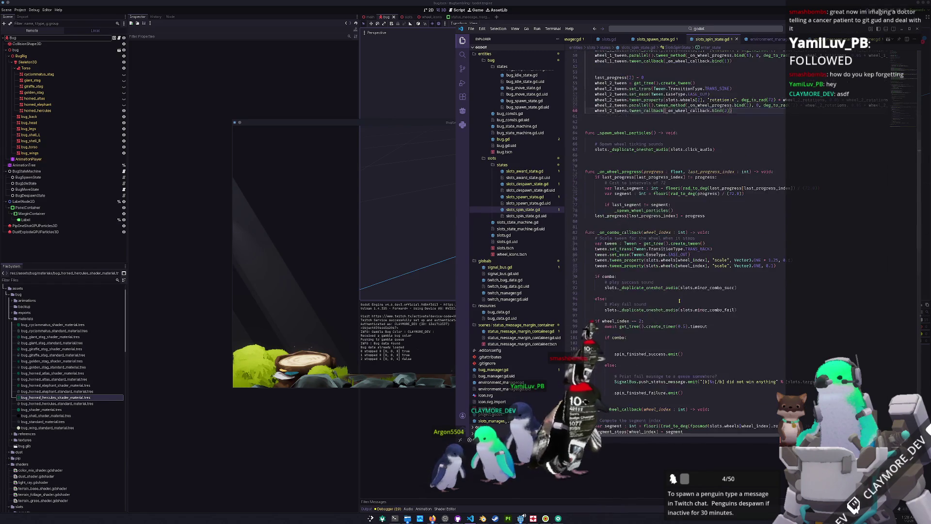
mouse_move(695, 322)
left_mouse_down()
mouse_move(631, 310)
mouse_move(585, 278)
left_mouse_up()
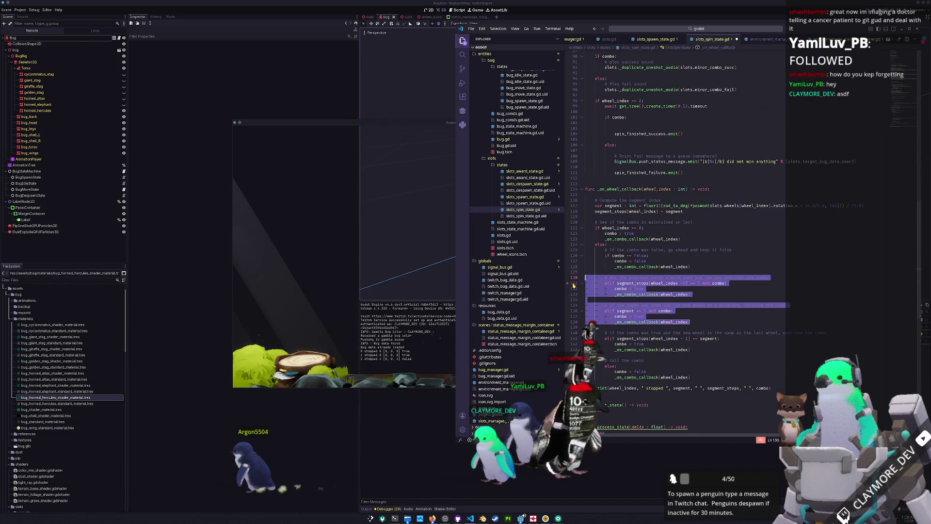
key("ctrl+slash")
key("Right")
key("Return")
key("ctrl+s")
Add blank lines to space out the re-enabled combo checks.
key("Up")
key("Up")
key("Up")
key("Return")
key("Down")
key("Down")
key("Down")
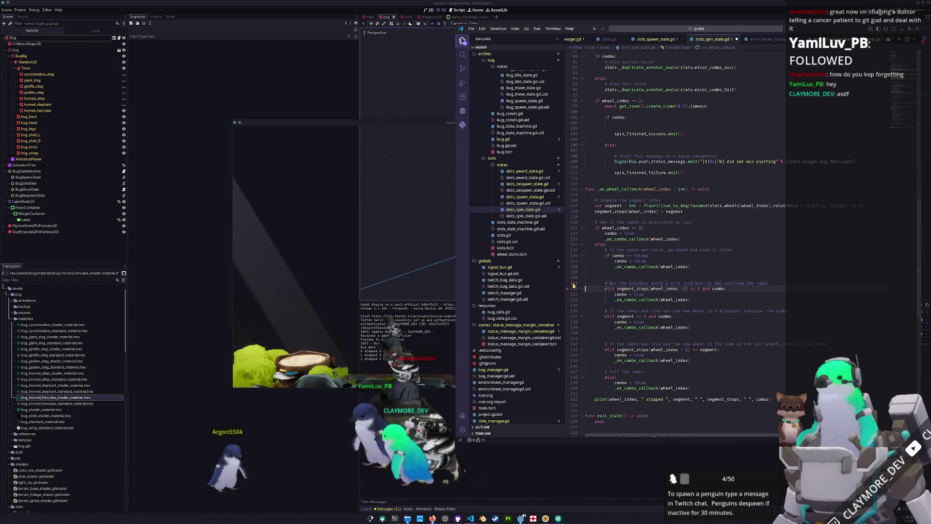
key("Return")
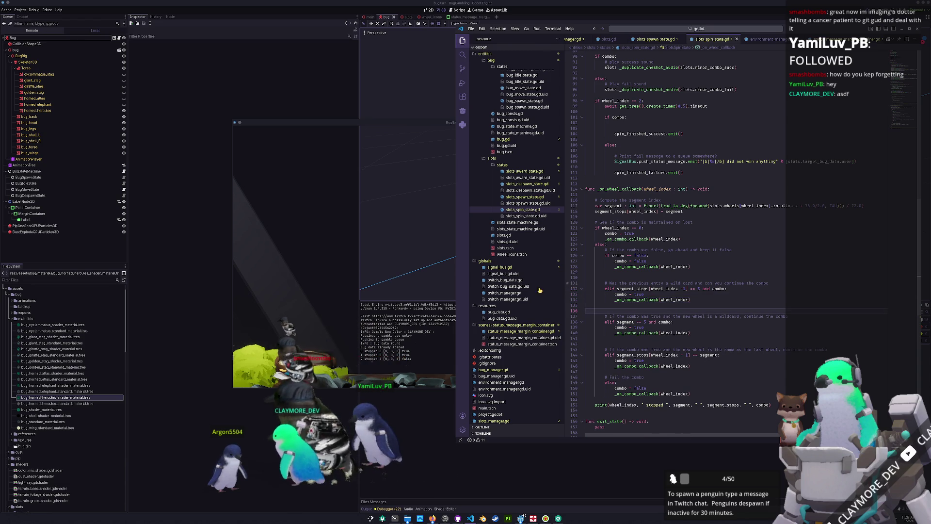
left_click(450, 387)
key("shift+alt+o")
Open slots.tscn and add the middle and third reels' icons to the selection.
type("slots")
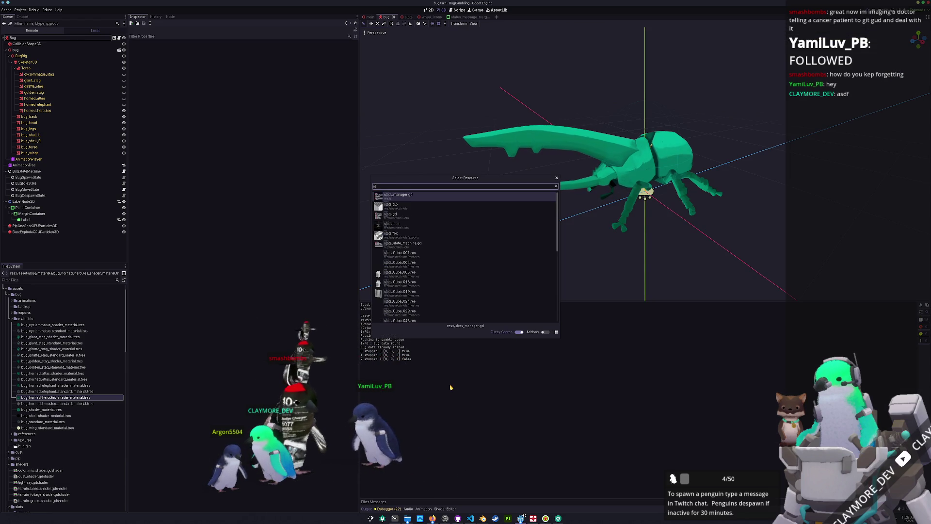
key("Down")
key("Down")
key("Down")
key("Return")
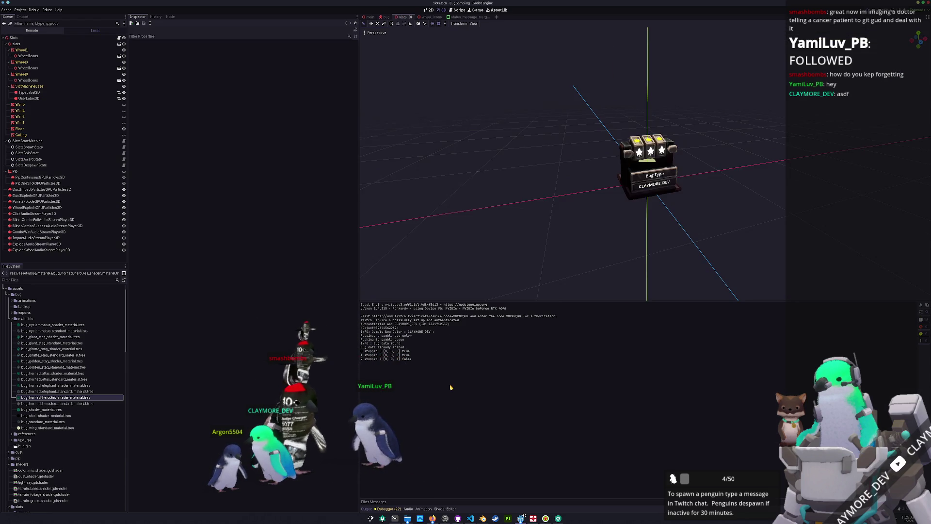
scroll(572, 165, "up", 5)
scroll(690, 110, "up", 3)
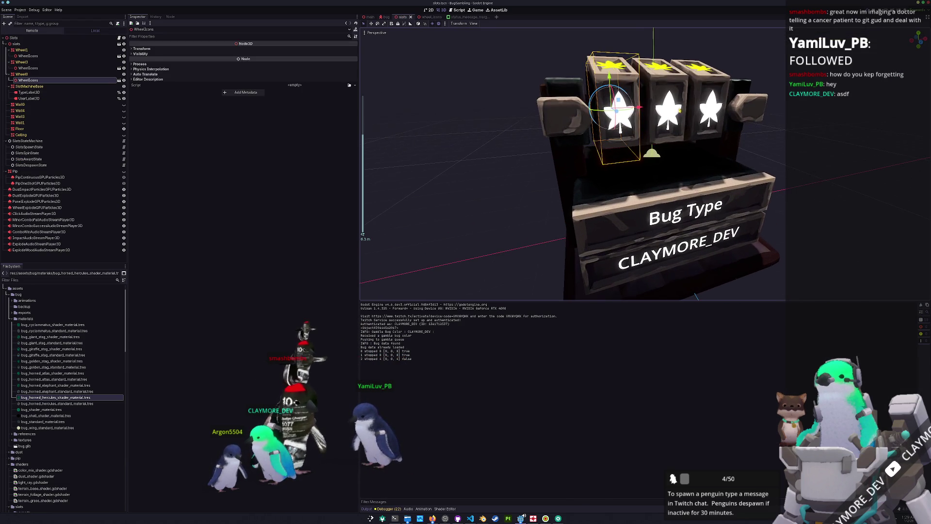
left_click(690, 110, "shift")
left_click(714, 111, "shift")
left_click_drag(714, 111, 630, 116)
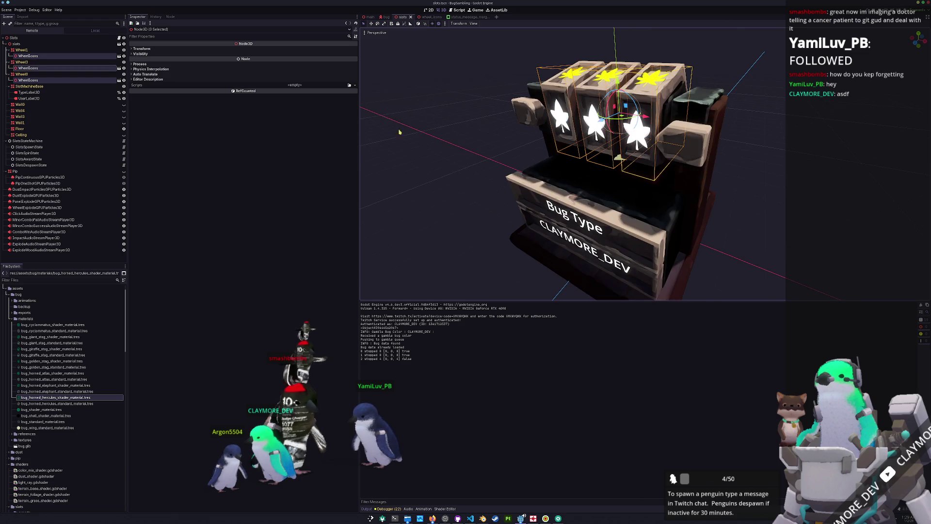
In wheel_icons.tscn, duplicate IconRow0's white sprite, nudge it forward on Z, and scale it to 0.08.
left_click(119, 81)
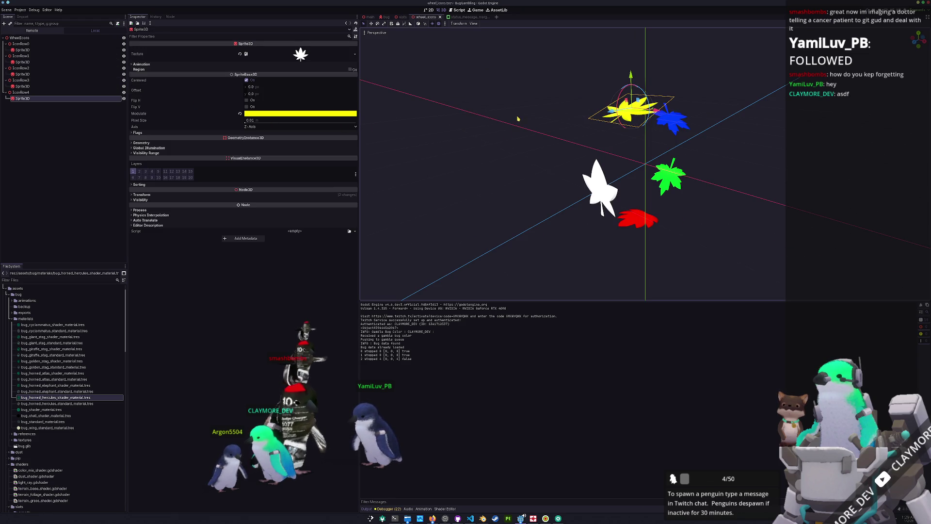
left_click(23, 50)
key("ctrl+d")
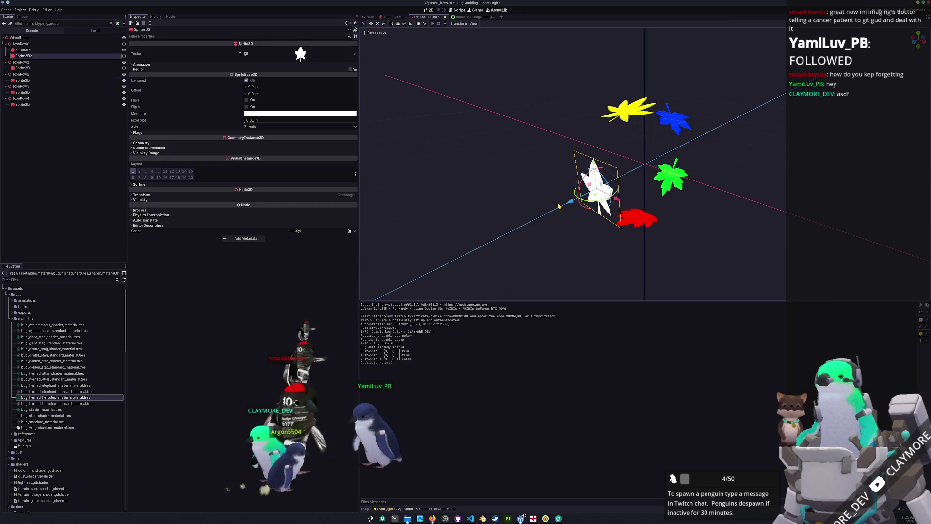
left_click_drag(566, 206, 571, 204)
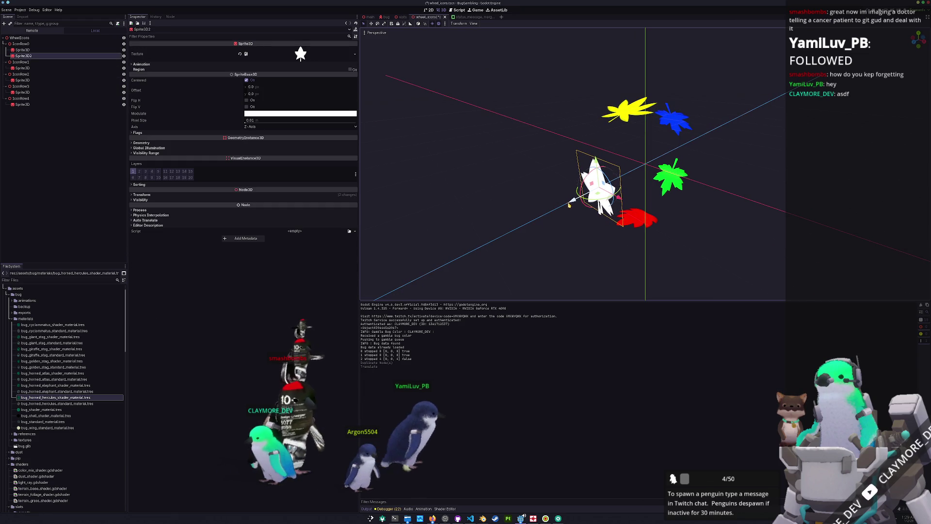
left_click(143, 195)
left_click(143, 232)
type("0.075")
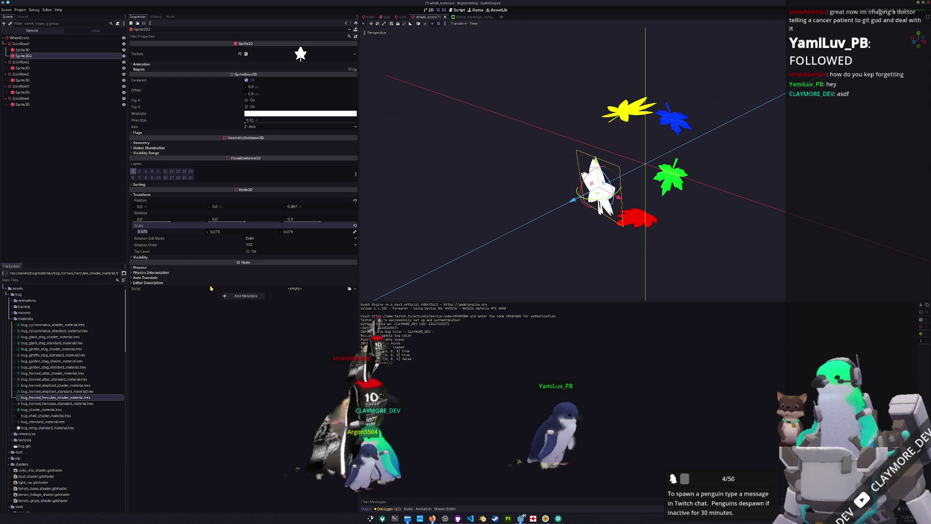
type(".8")
key("Return")
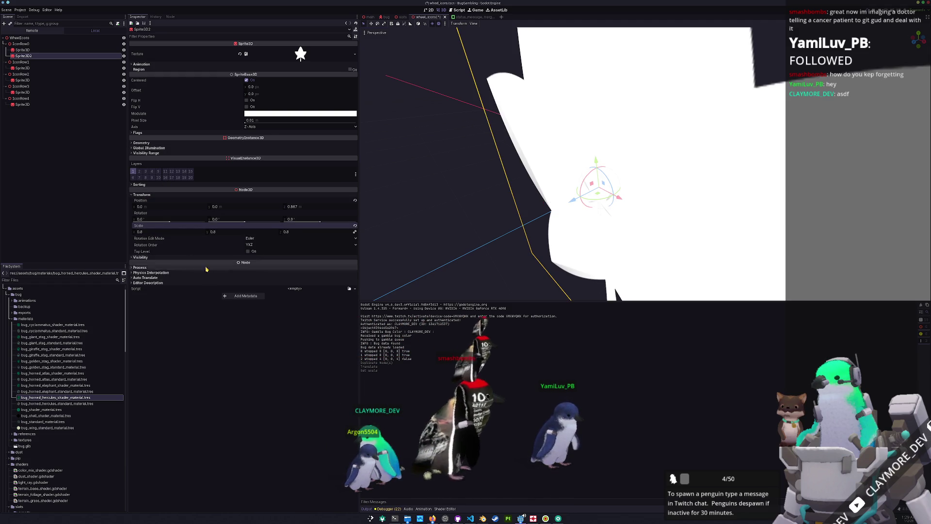
type("8")
key("Return")
scroll(509, 217, "up", 4)
scroll(509, 217, "down", 1)
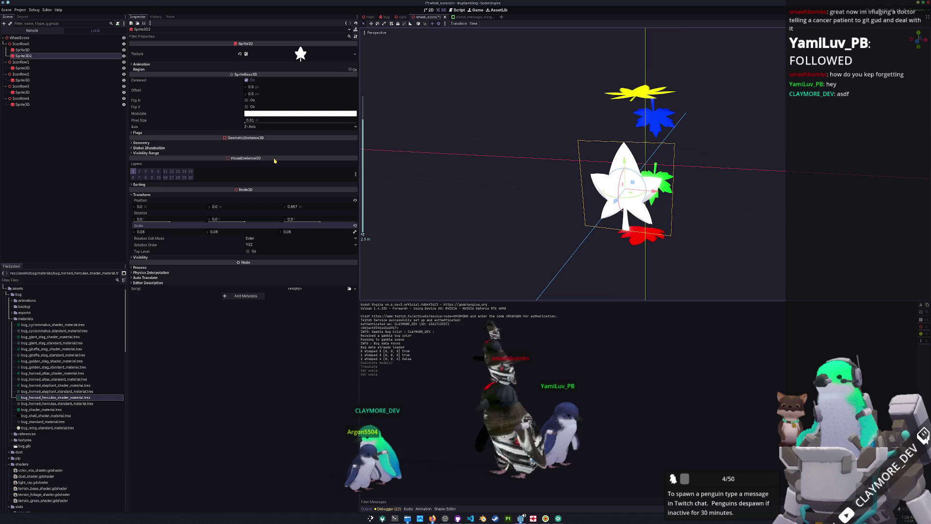
Tint the duplicated star sprite yellow (ffff00) and set its scale to 0.1.
left_click(291, 114)
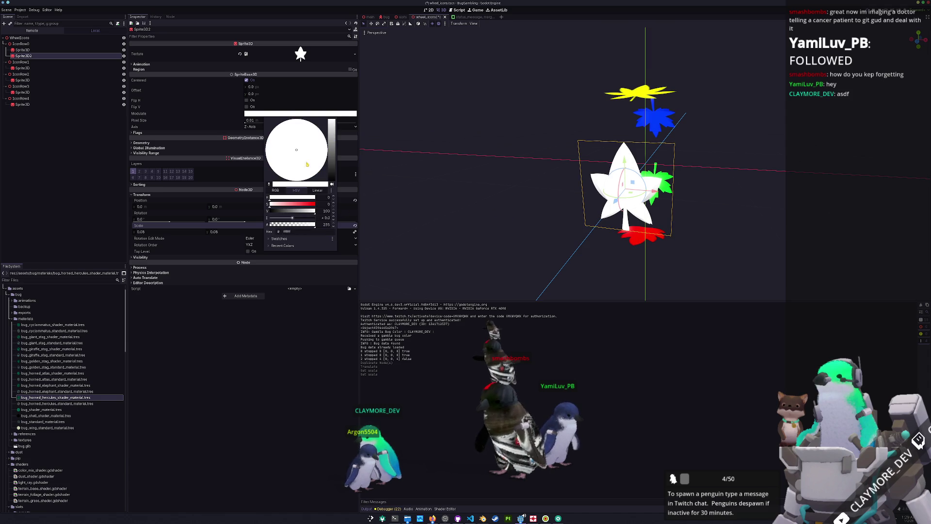
left_click_drag(283, 203, 389, 201)
left_click_drag(275, 198, 277, 200)
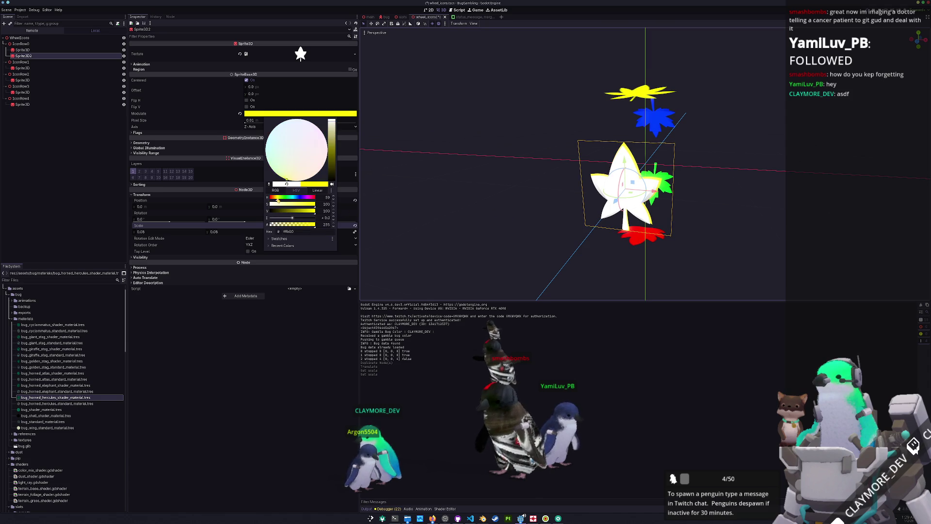
left_click(480, 202)
left_click(485, 199)
left_click(73, 57)
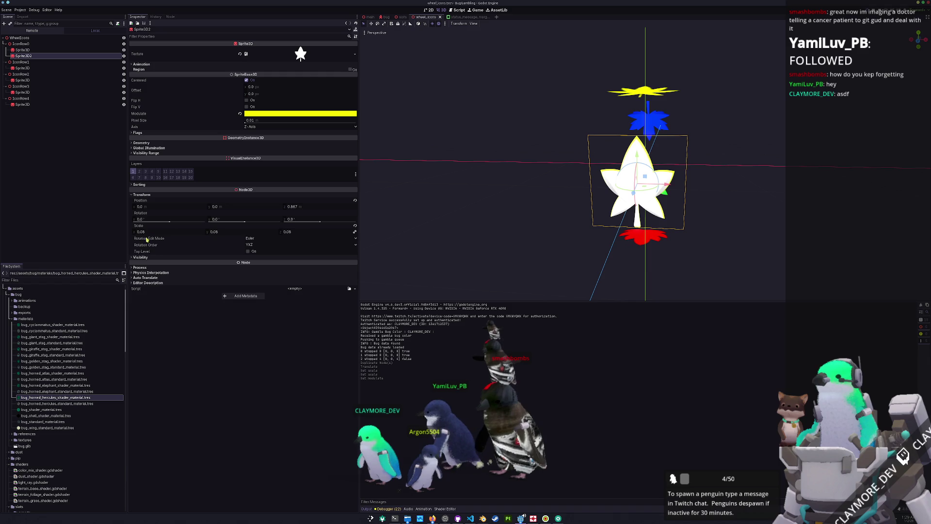
type("0.1")
key("Return")
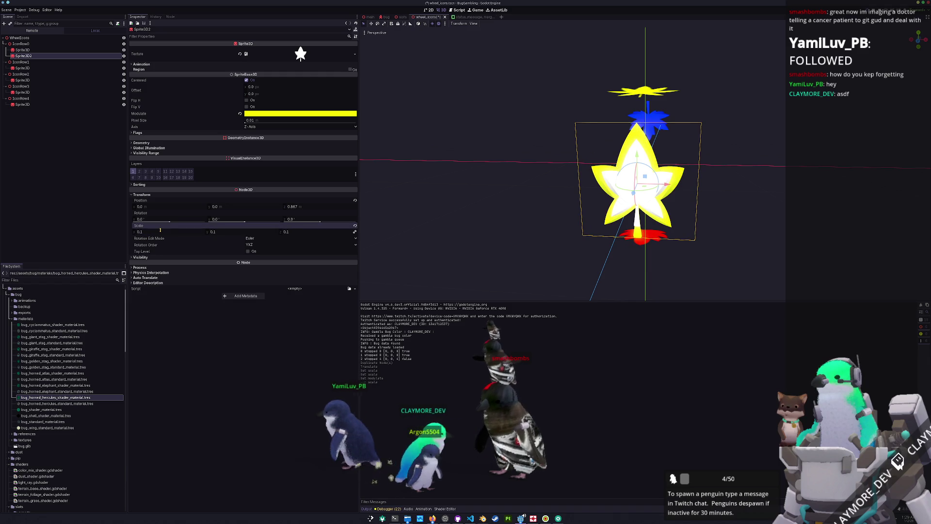
mouse_move(505, 222)
left_mouse_down()
mouse_move(498, 206)
mouse_move(488, 219)
mouse_move(514, 204)
left_mouse_up()
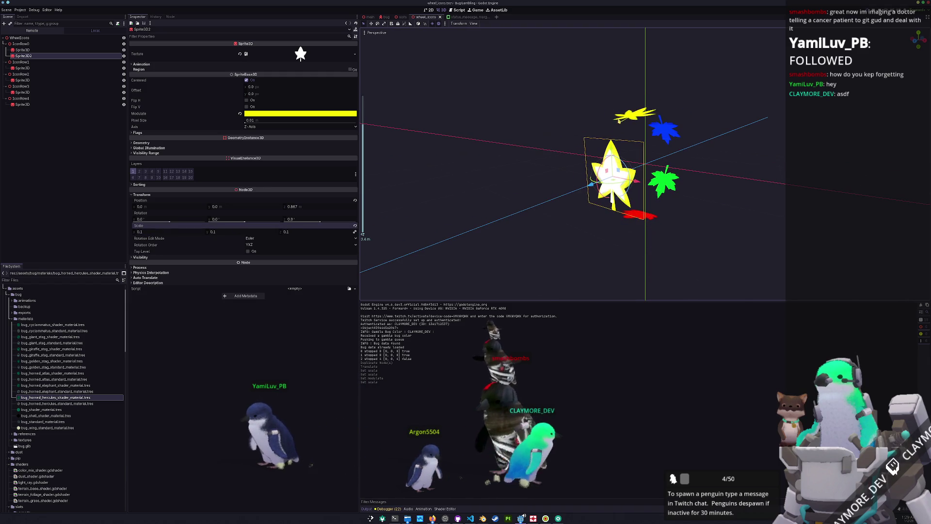
Recolour the top yellow leaf sprite cyan (00fffb) and relaunch the game with F5.
left_click(626, 110)
left_click_drag(626, 110, 527, 141)
left_click(318, 114)
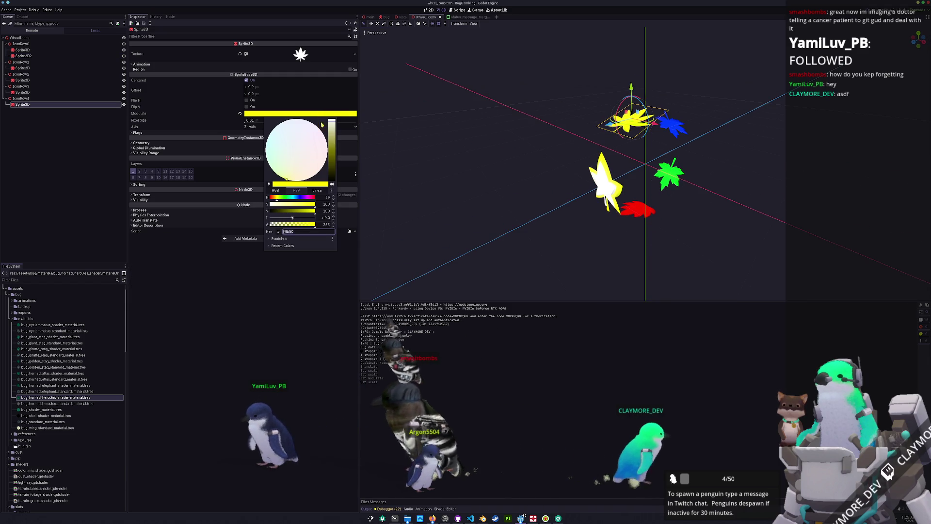
left_click(293, 200)
left_click_drag(293, 200, 293, 200)
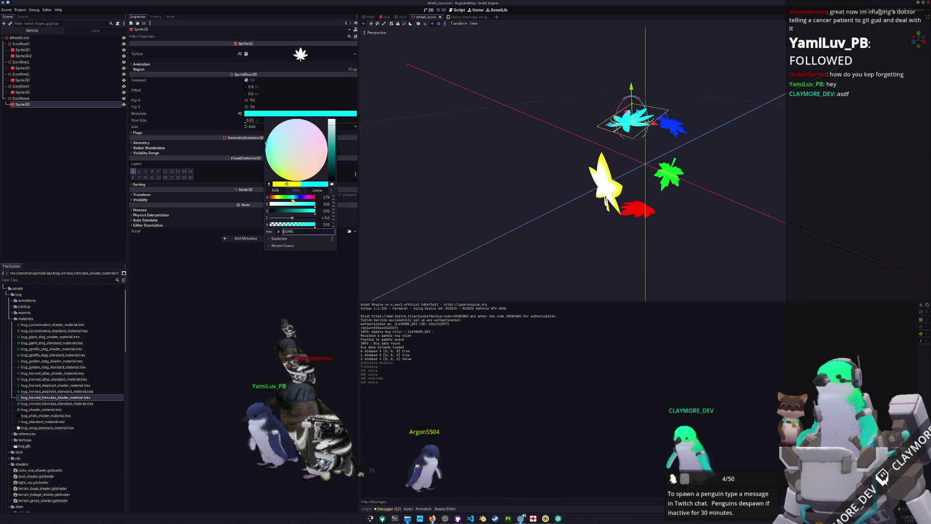
left_click(523, 188)
left_click(524, 187)
left_click_drag(524, 187, 464, 206)
key("F5")
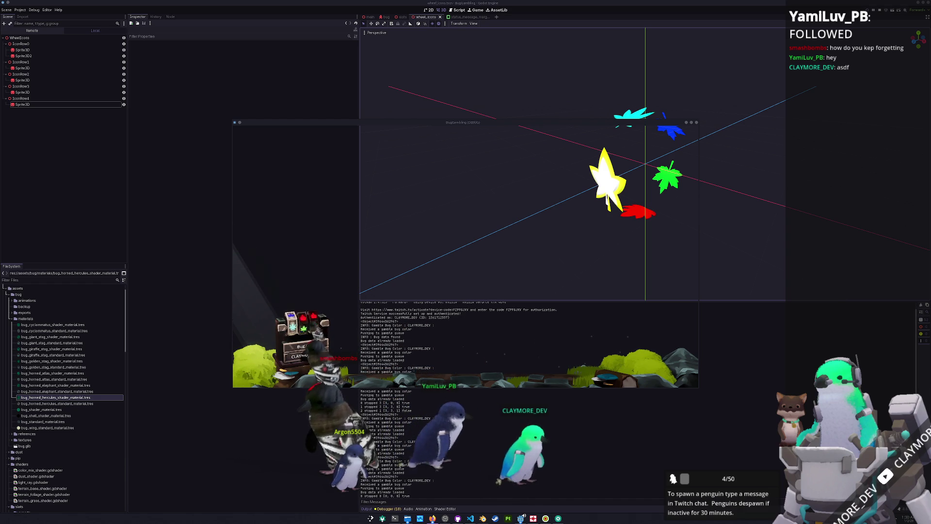
Focus the BugGambling game window and watch a Bug Color spin end without a win.
left_click(545, 352)
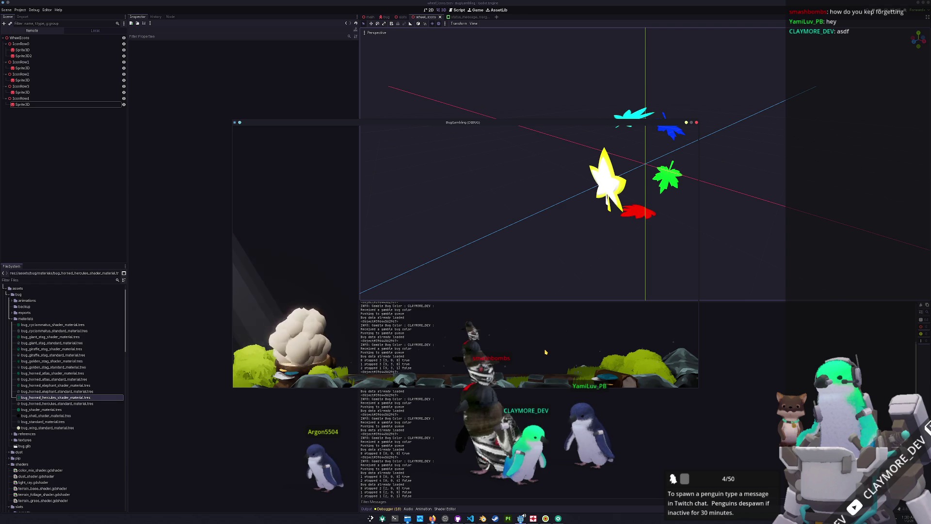
Change the wildcard value from 5 to 4 on lines 132 and 138 of slots_spin_state.gd, save, and return to the game.
key("alt+Tab")
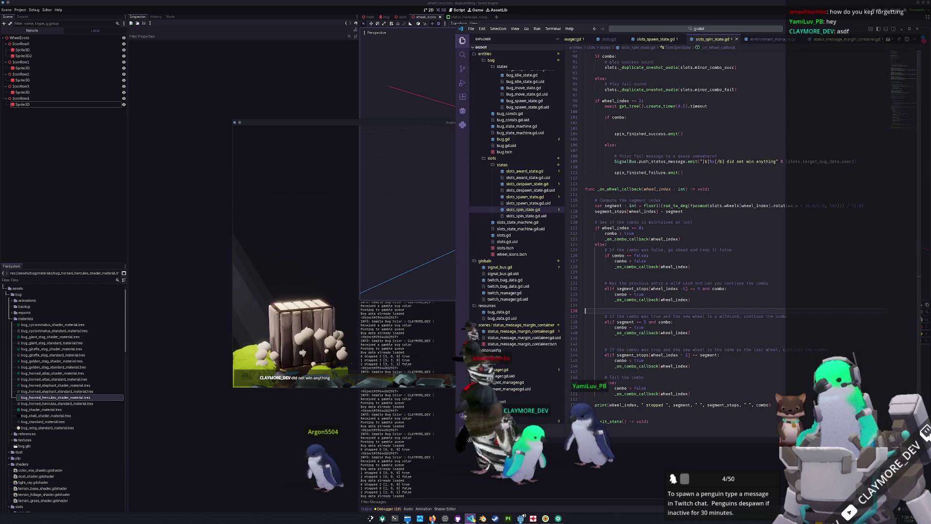
double_click(699, 288)
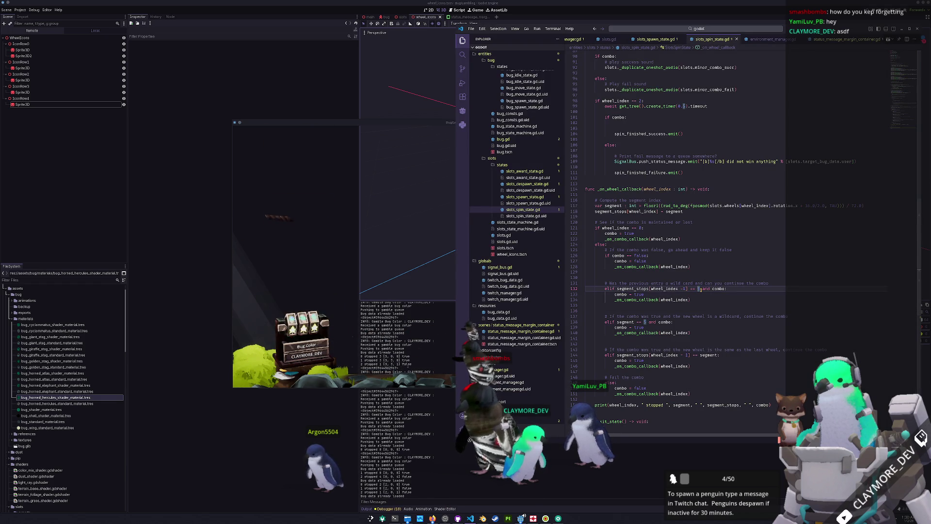
key("ctrl+d")
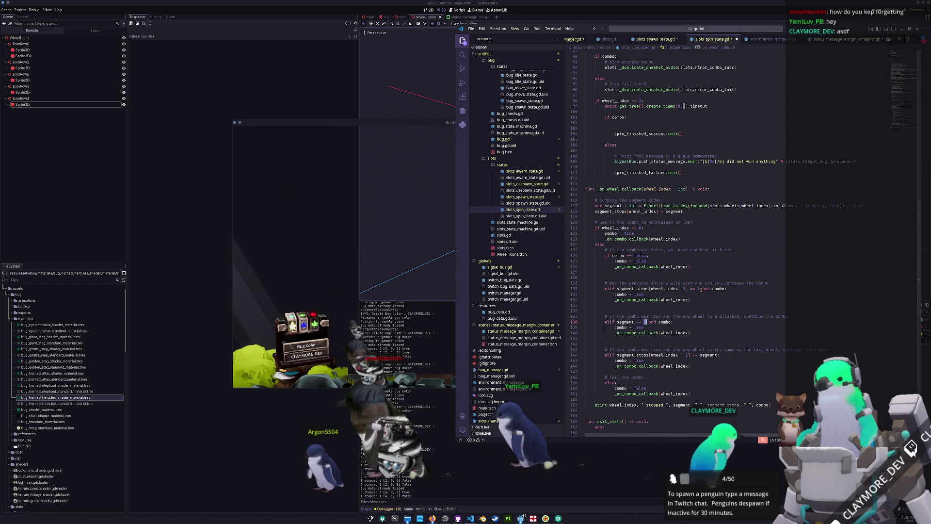
type("4")
key("Down")
key("ctrl+s")
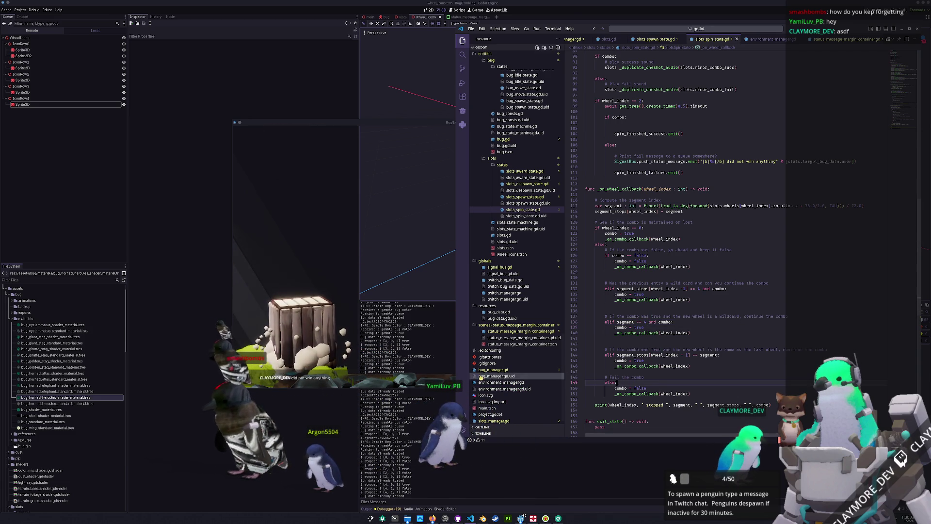
left_click(634, 380)
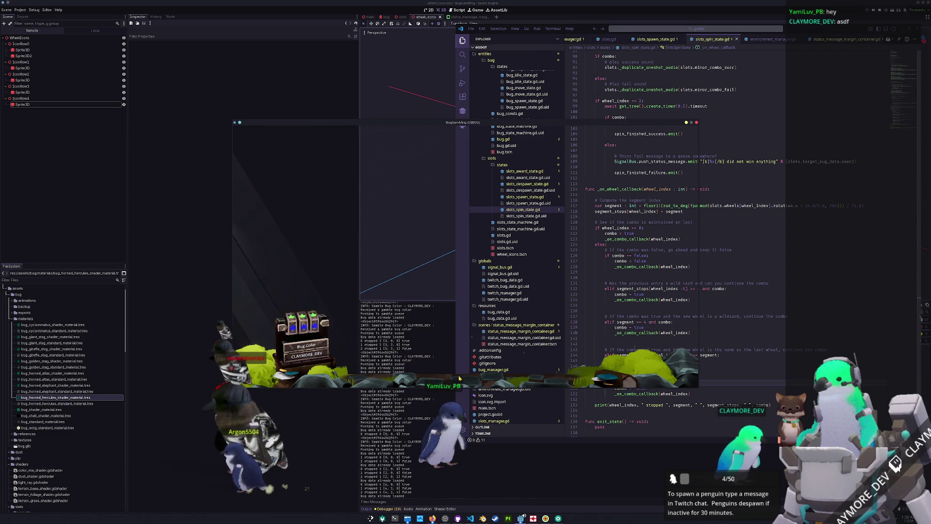
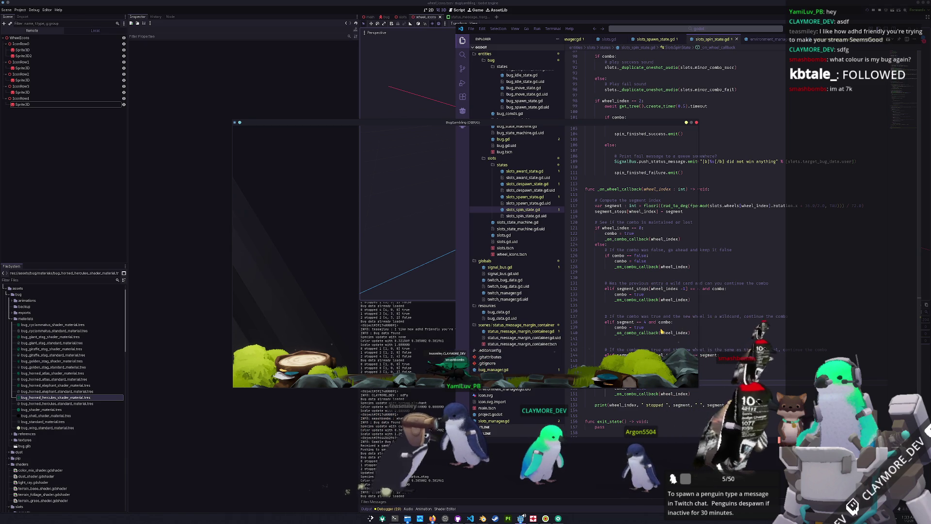
Move the running game window further left and return to the wheel callback code in slots_spin_state.gd.
left_click(753, 286)
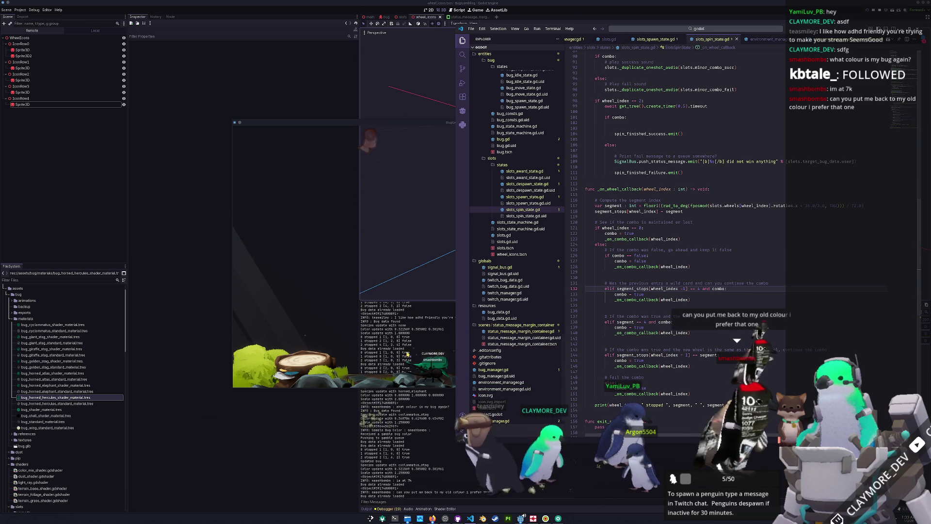
left_click(412, 349)
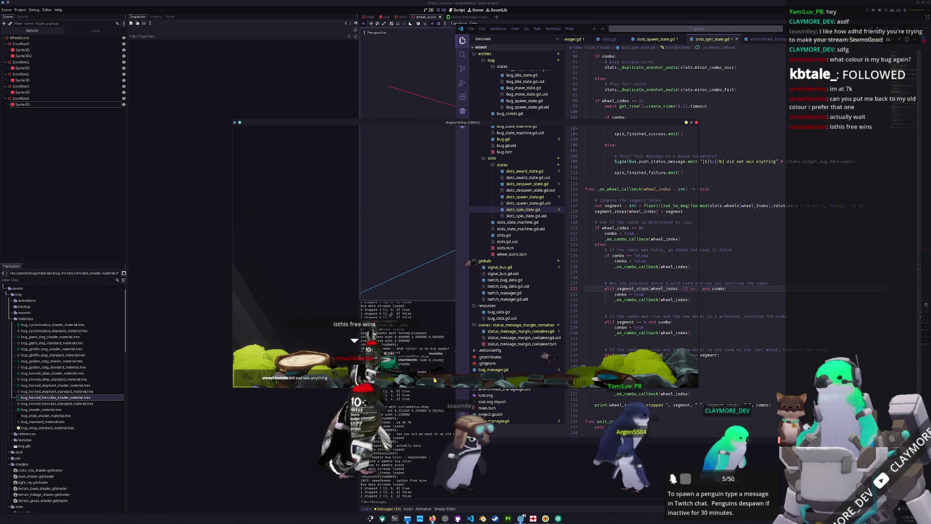
left_click_drag(520, 122, 345, 114)
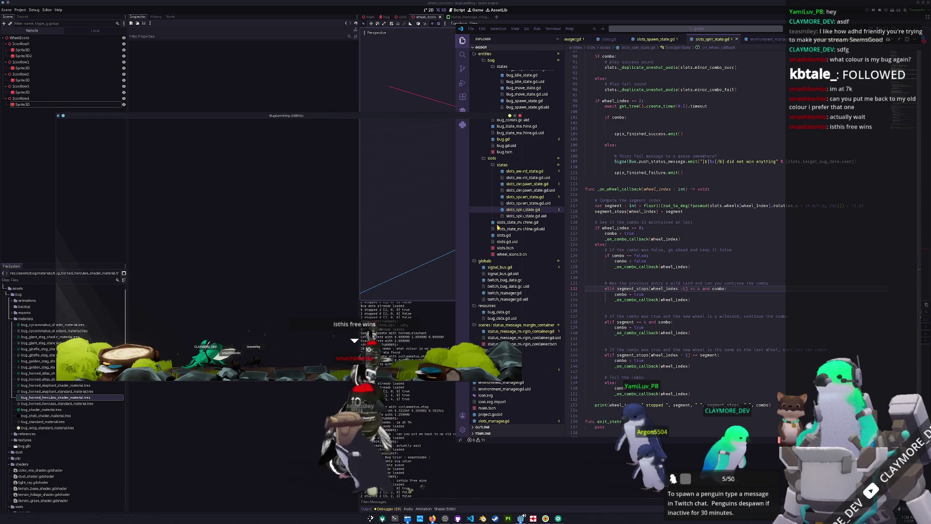
left_click(616, 194)
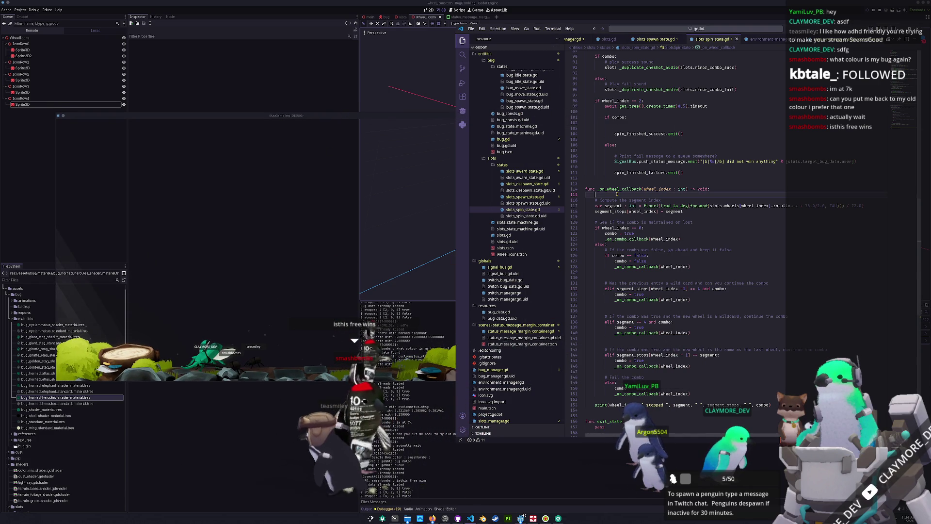
left_click(610, 218)
scroll(664, 110, "up", 8)
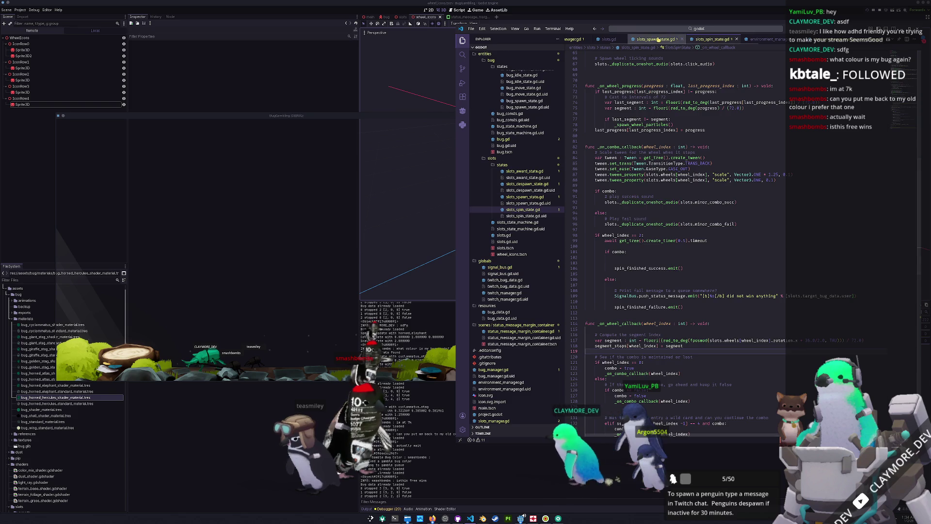
Check the slot type enum in slots.gd and look over slots_award_state.gd, then return to slots_spin_state.gd.
left_click(658, 39)
left_click(609, 38)
left_click(626, 222)
scroll(703, 174, "up", 2)
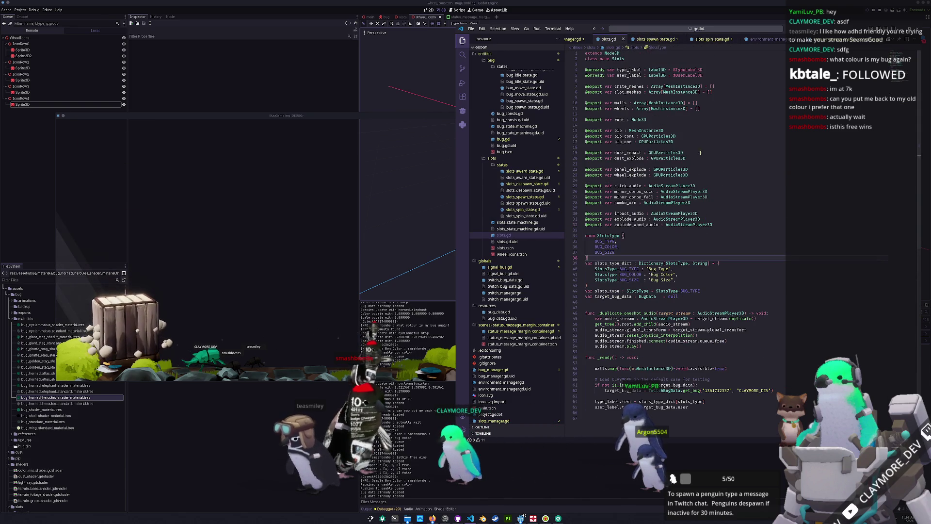
scroll(722, 40, "down", 3)
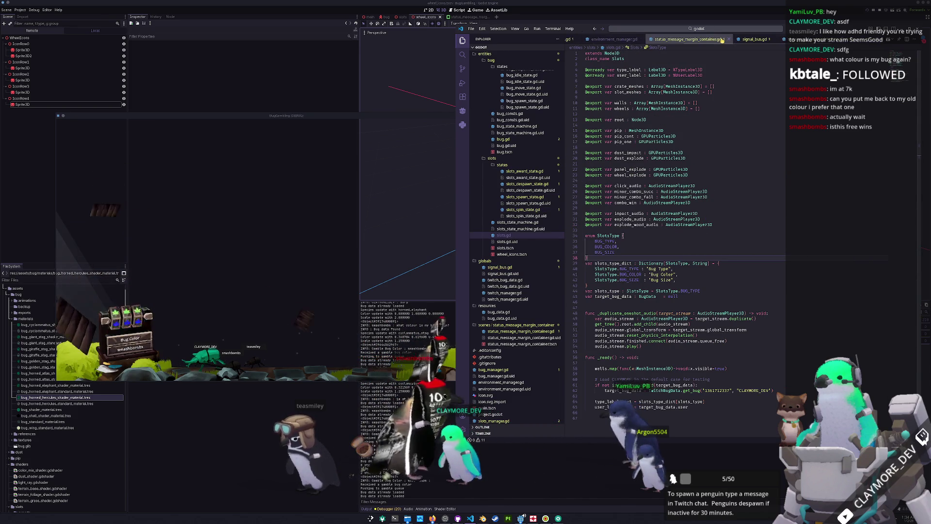
scroll(727, 40, "down", 1)
left_click(753, 40)
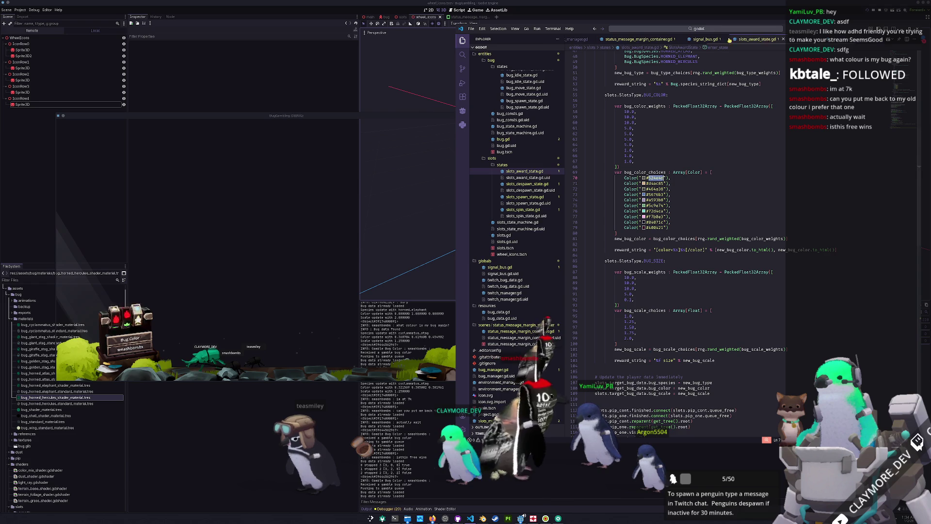
scroll(699, 39, "up", 2)
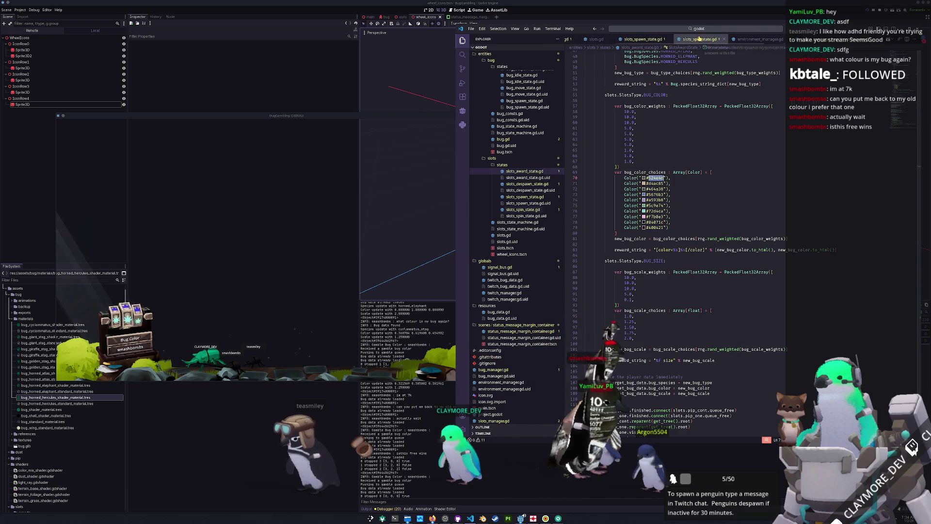
left_click(699, 39)
scroll(625, 262, "down", 5)
scroll(625, 262, "up", 3)
Copy the spin_finished_success.emit() line and paste it under the else branch.
left_click(629, 273)
key("ctrl+c")
left_click(629, 275)
key("ctrl+v")
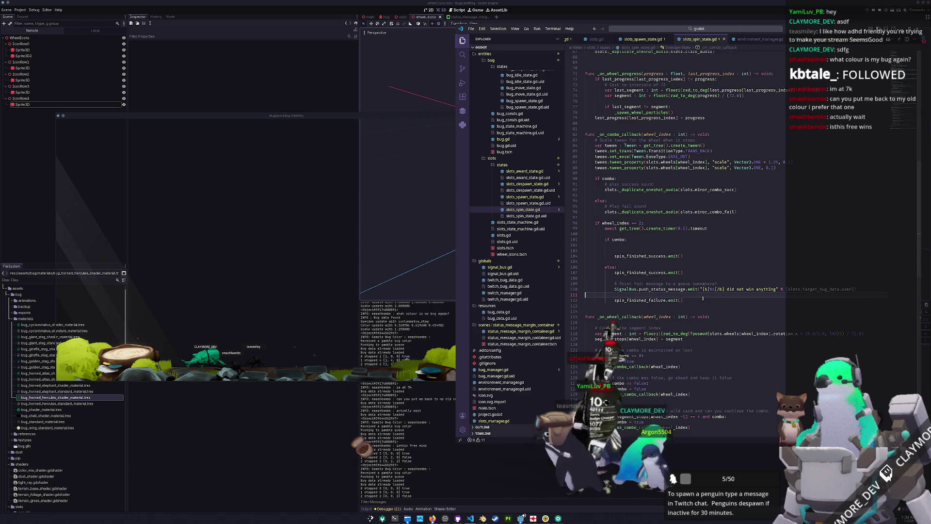
Review the wildcard 'combo = true' branch, then stop the running game with F8.
scroll(702, 298, "down", 8)
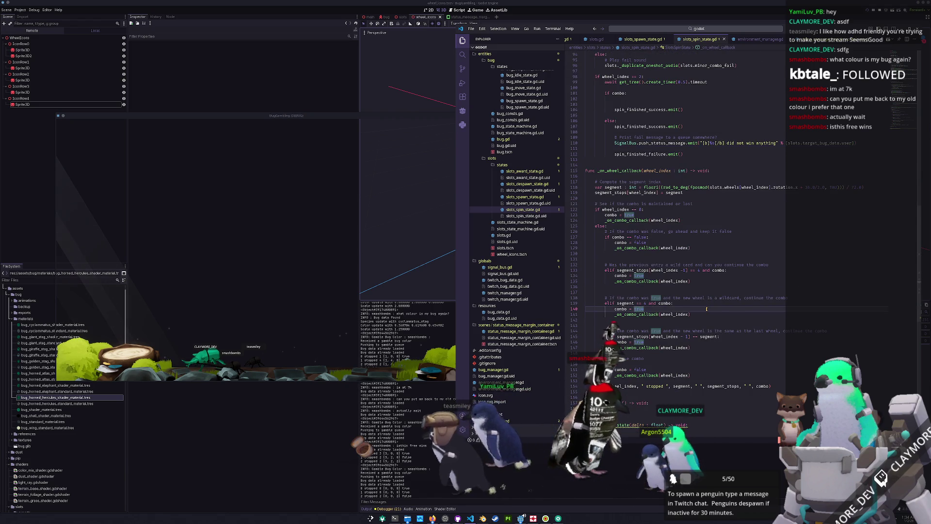
left_click(706, 308)
scroll(706, 309, "down", 1)
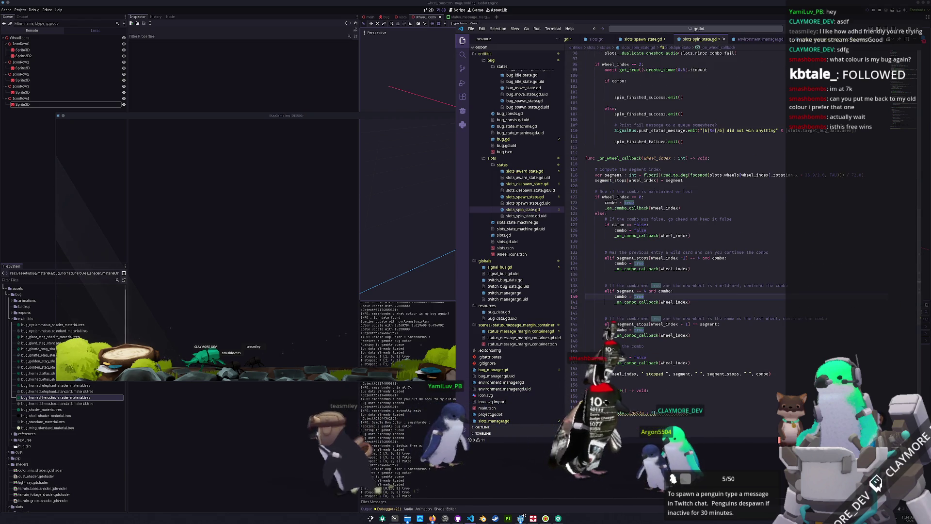
key("alt+Tab")
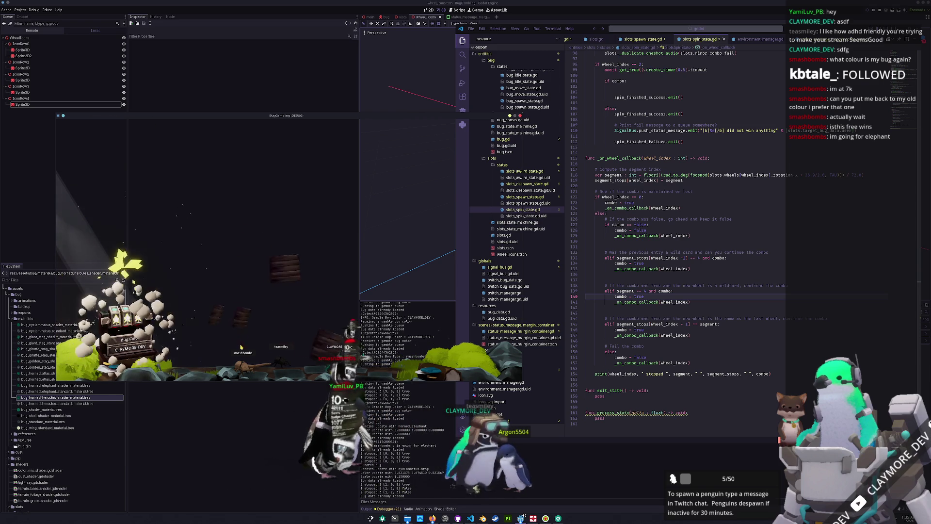
key("F8")
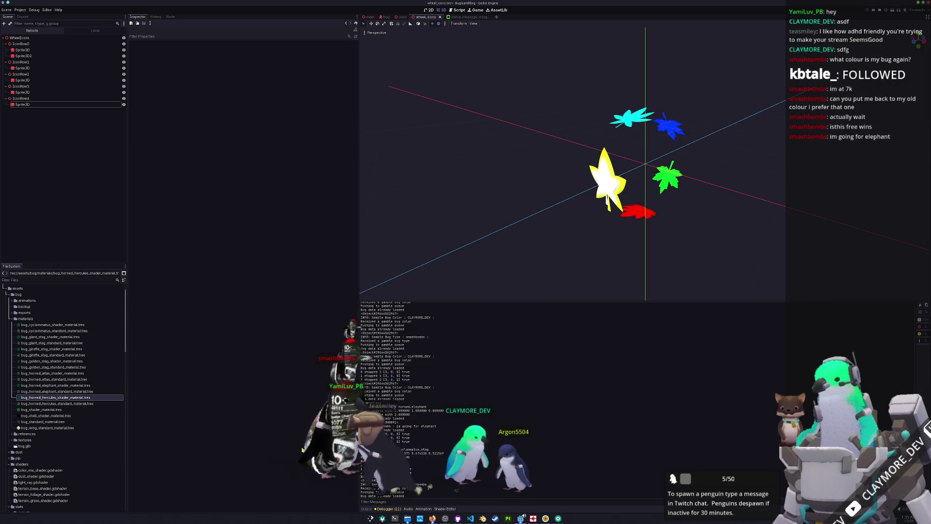
Relaunch the game with F5 to test a Bug Color spin.
key("F5")
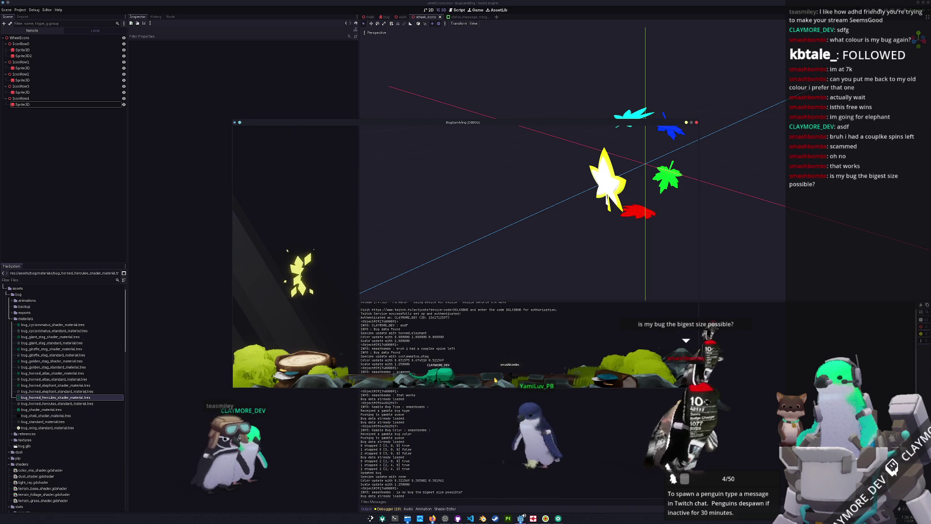
Look through slots_spawn_state.gd and status_message_margin_container.gd, then return to slots_spin_state.gd.
key("alt+Tab")
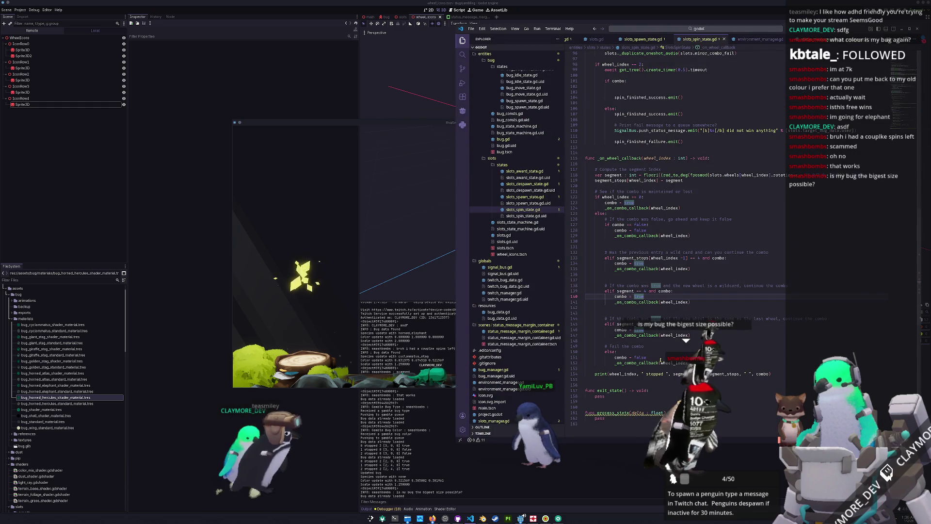
left_click(645, 39)
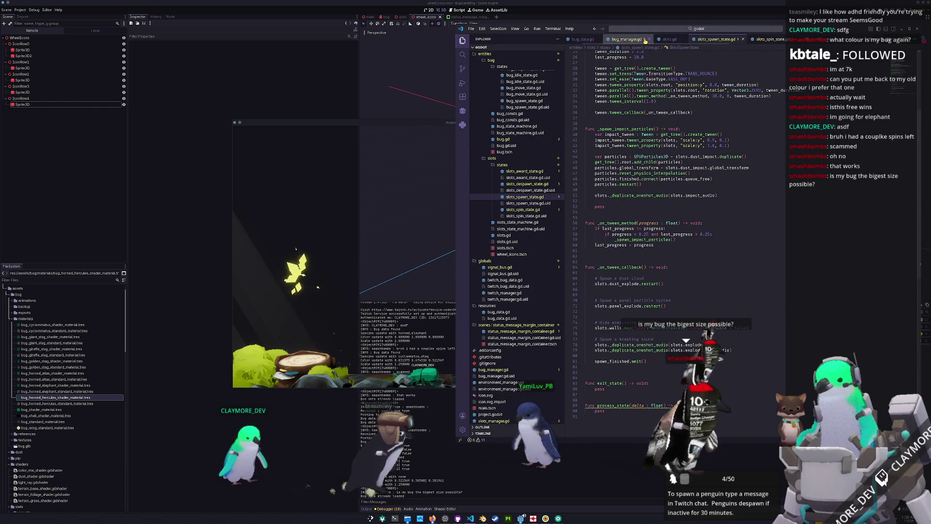
scroll(645, 41, "down", 5)
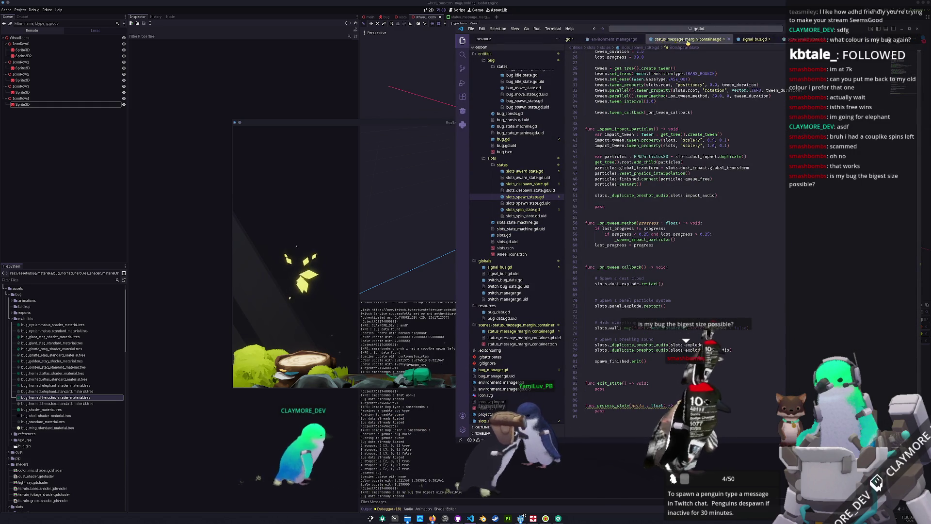
scroll(694, 43, "down", 1)
scroll(693, 41, "up", 3)
left_click(620, 40)
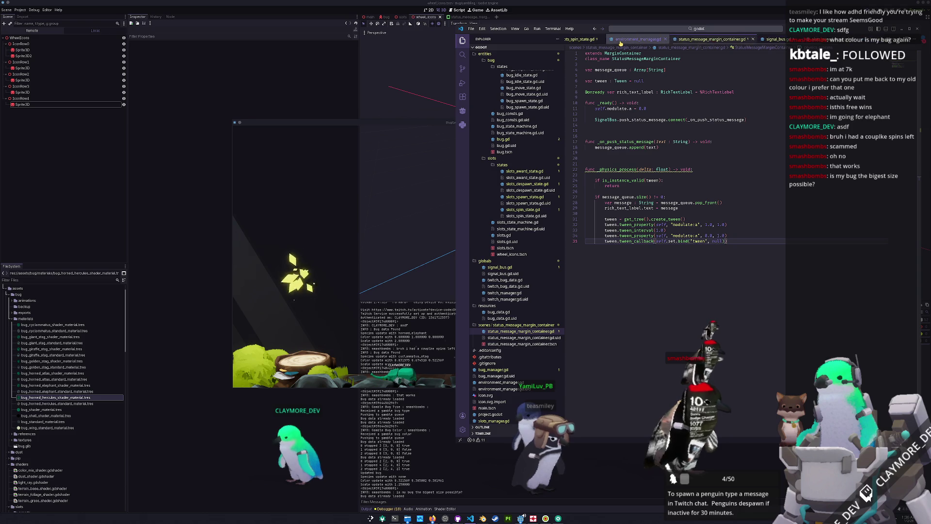
scroll(625, 40, "up", 5)
scroll(644, 39, "down", 5)
left_click(650, 39)
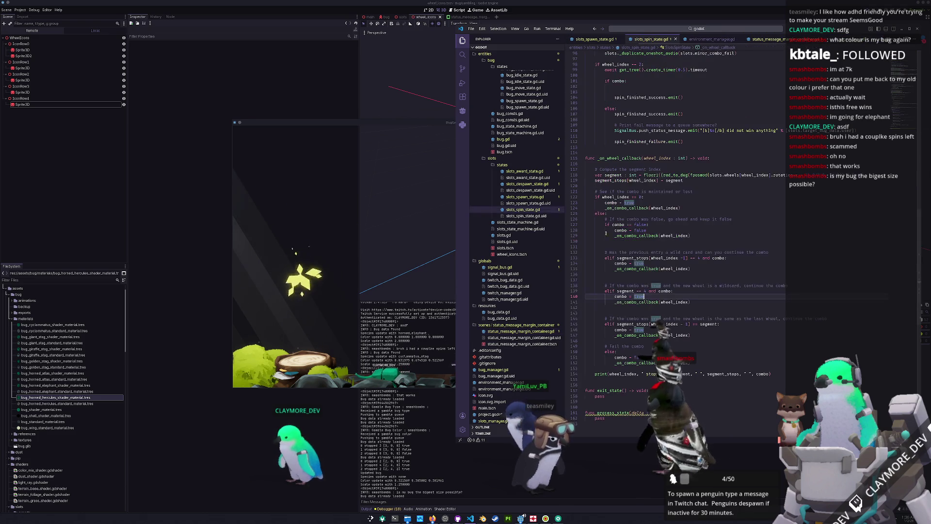
scroll(630, 318, "up", 10)
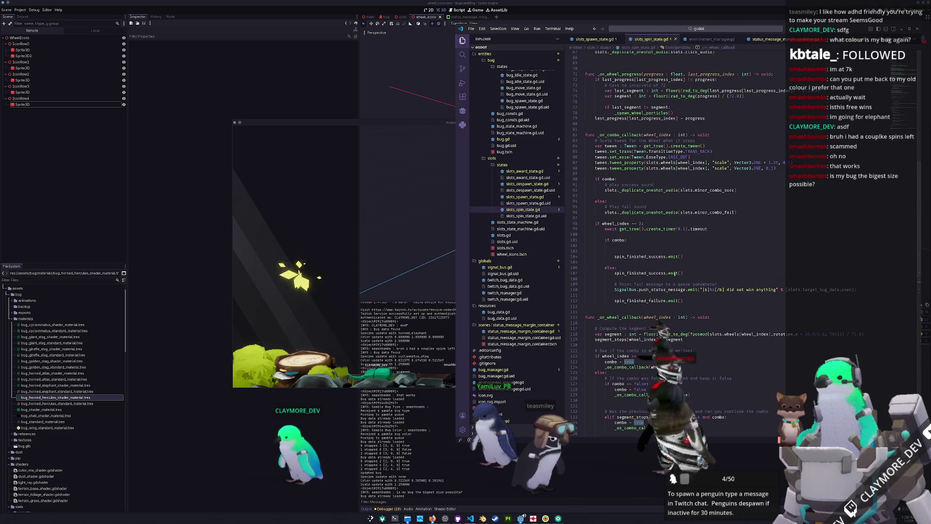
Move spin_finished_success.emit() from else to after the last-wheel timeout, outdent it, and add 'return'.
left_click_drag(688, 272, 688, 266)
key("BackSpace")
left_click(621, 234)
key("ctrl+v")
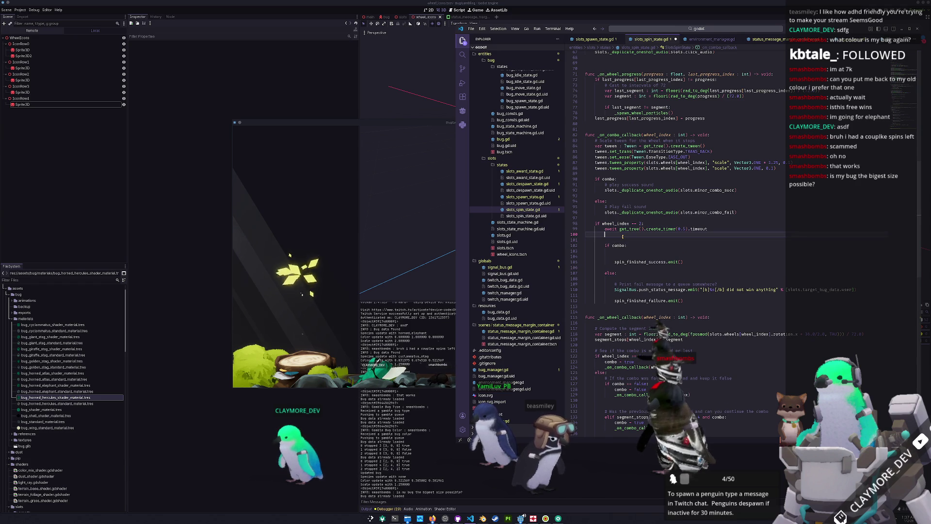
key("shift+Tab")
key("Return")
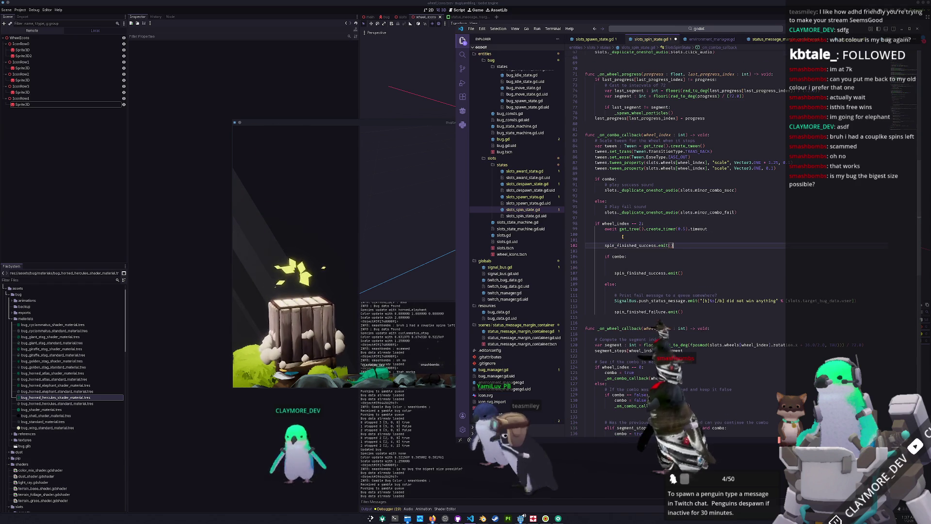
type("retur")
key("Return")
key("Down")
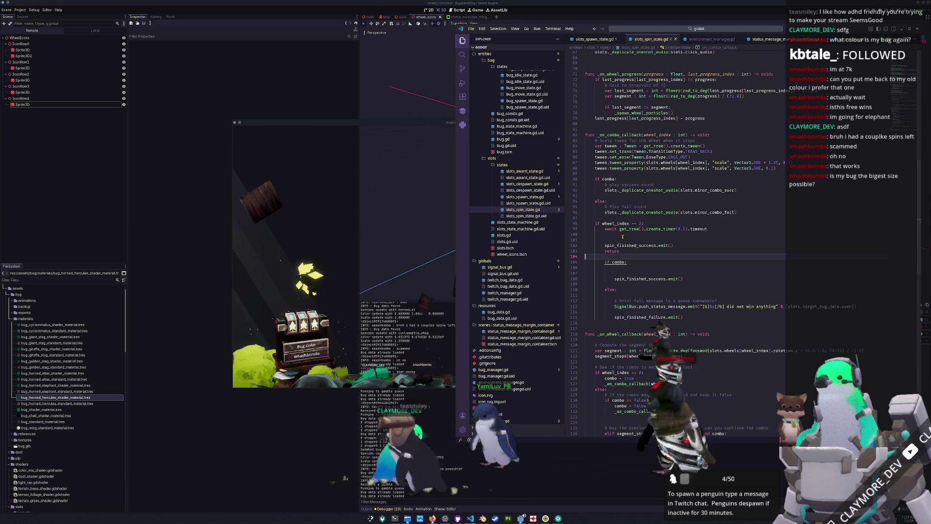
key("alt+Tab")
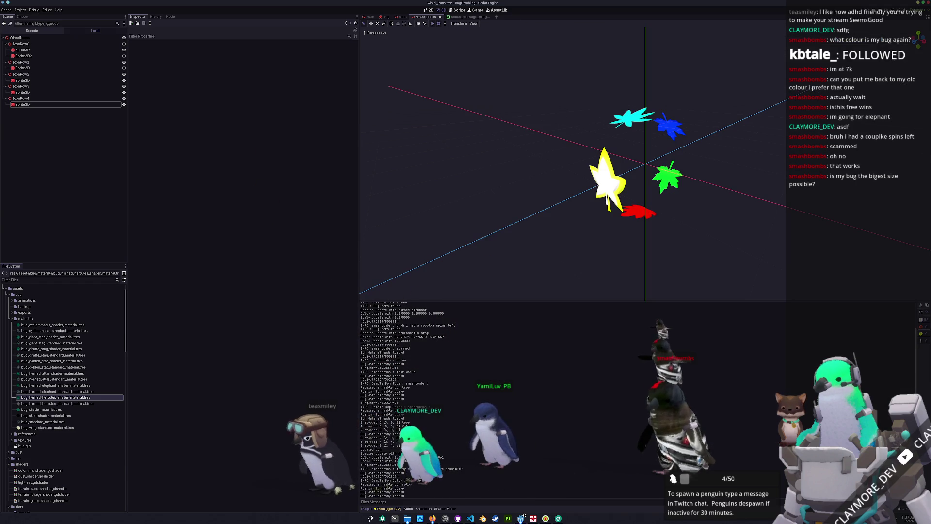
Relaunch the game with F5 to test the new last-wheel logic.
key("F5")
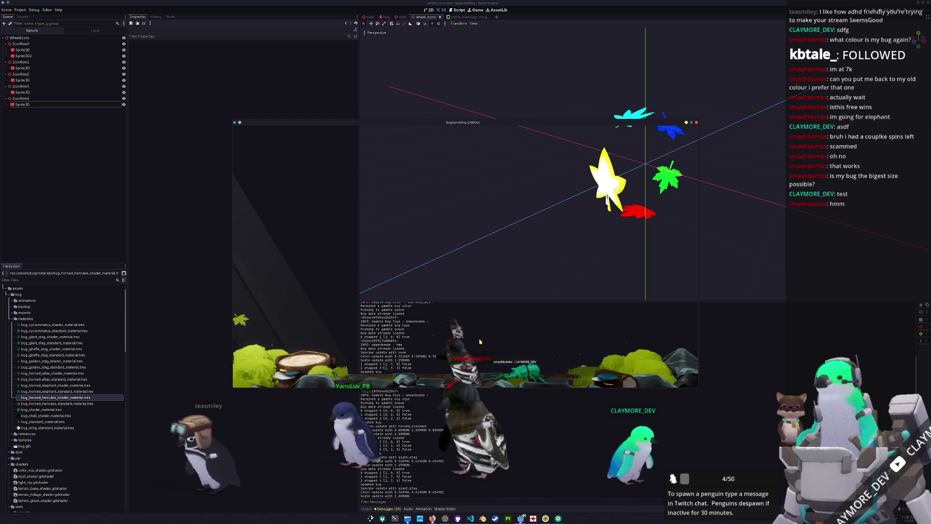
Bring slots_spin_state.gd back in front, then view the color and scale arrays in slots_award_state.gd.
left_click(470, 518)
scroll(688, 311, "down", 3)
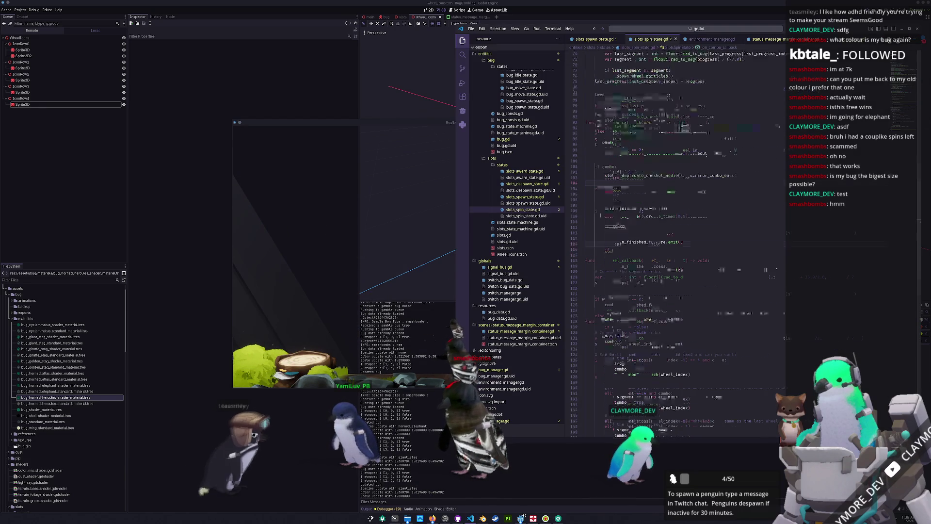
scroll(688, 296, "down", 1)
scroll(675, 283, "up", 10)
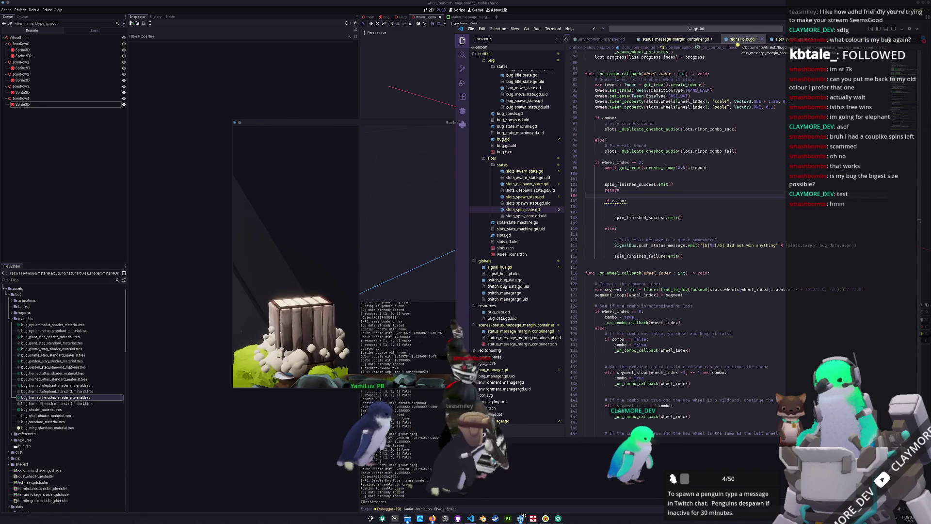
left_click(713, 39)
scroll(658, 233, "up", 4)
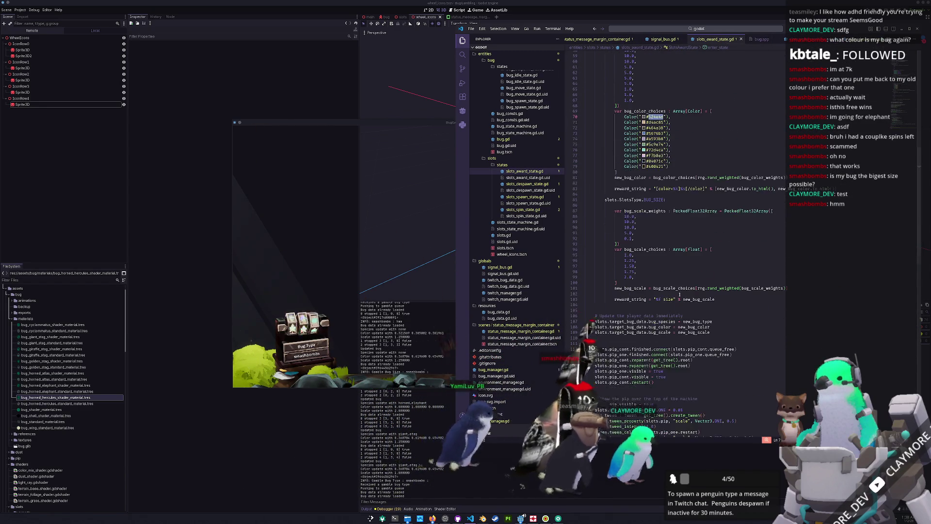
Change the bug size format in the size reward message to '%.1f'.
scroll(715, 281, "down", 7)
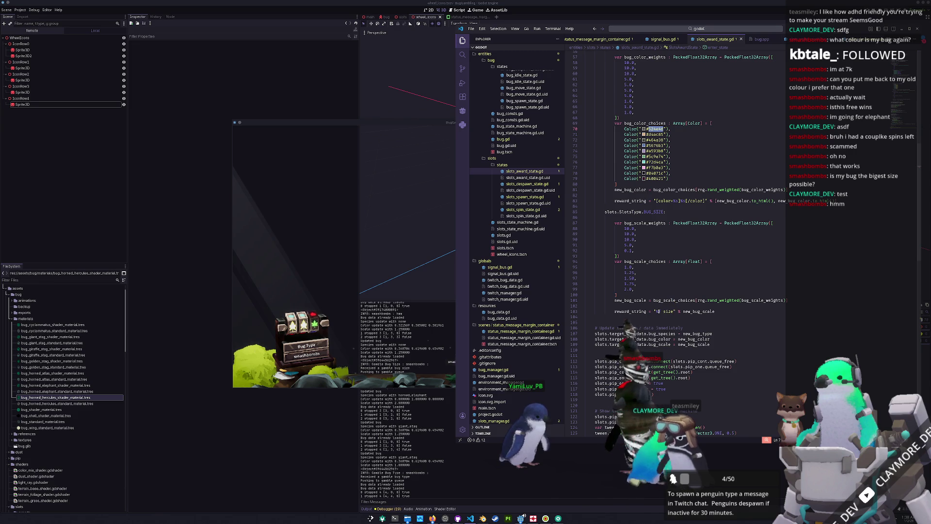
type(".02f")
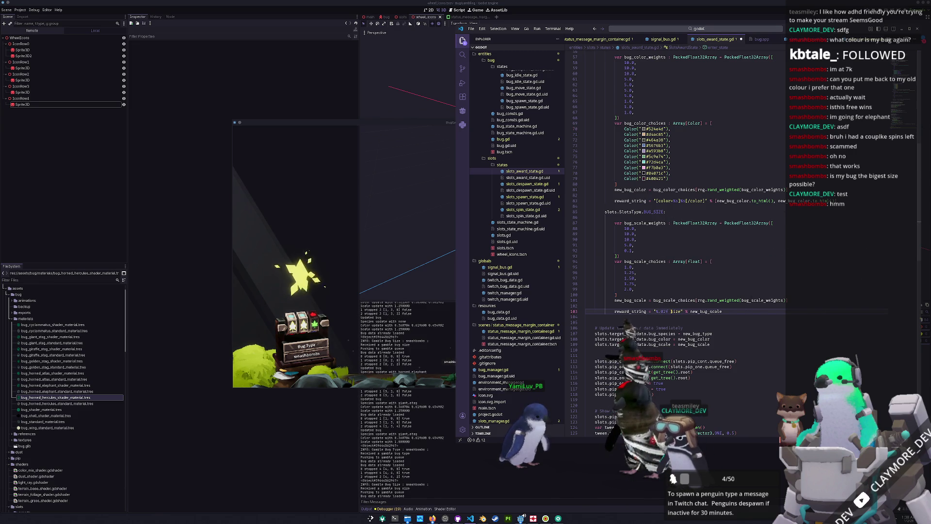
key("BackSpace")
key("BackSpace")
type("1")
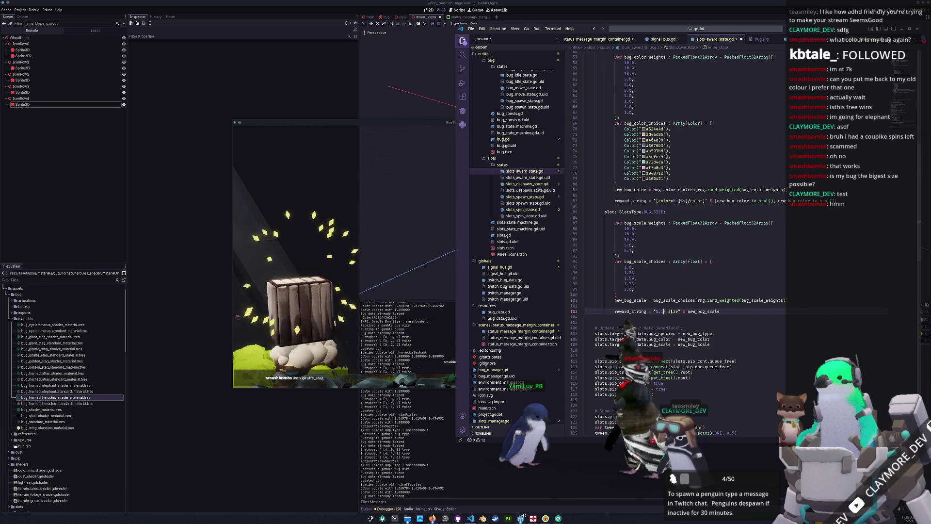
key("shift+Left")
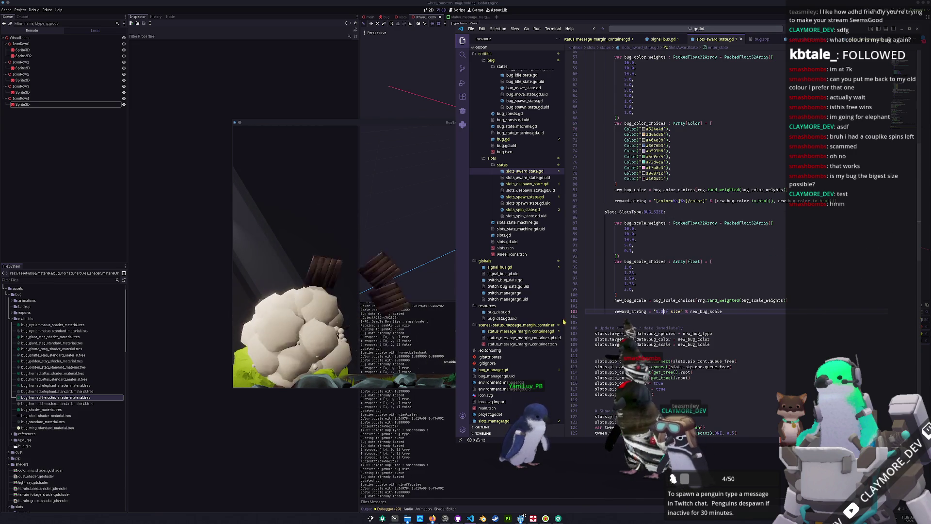
left_click(433, 363)
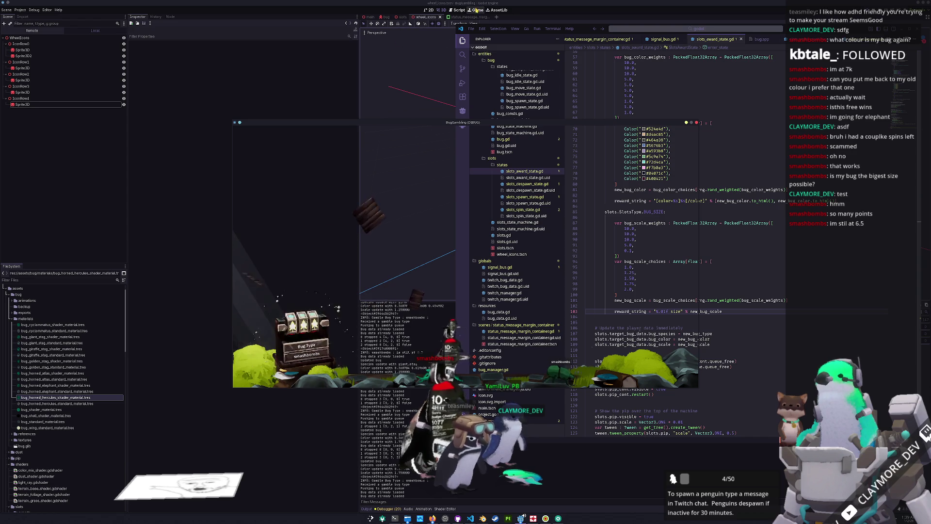
Show the Game view and set the game speed to 16.0x.
left_click(402, 24)
left_click(376, 100)
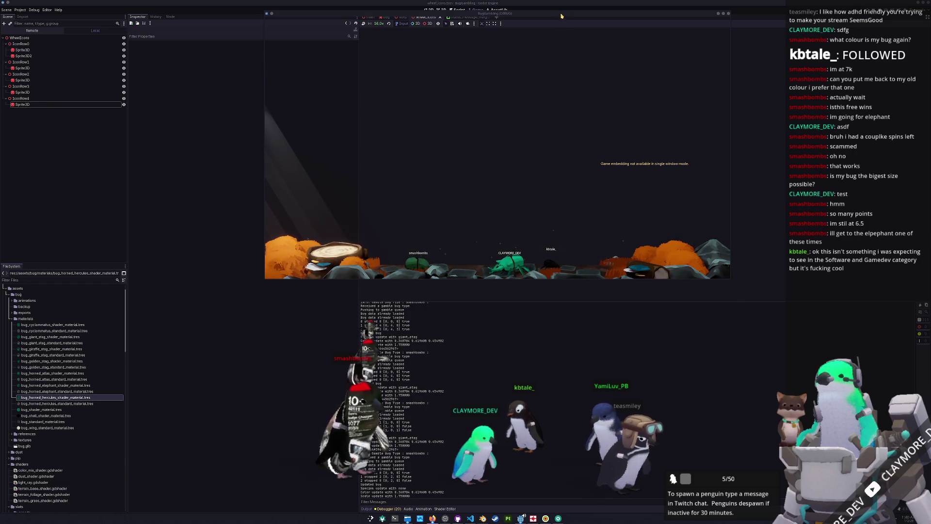
Move the BugGambling window to a new spot and open the game speed list.
left_click_drag(561, 17, 567, 49)
left_click(379, 23)
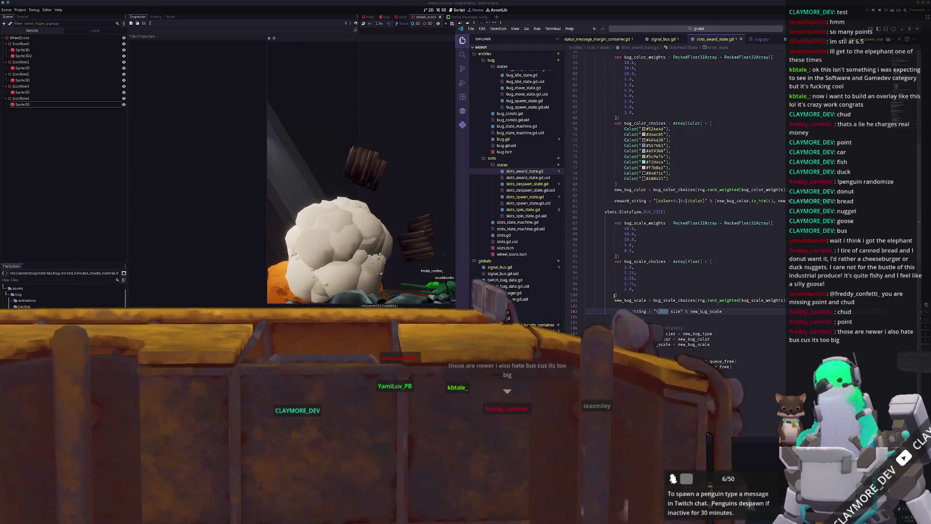
In slots_spin_state.gd, delete the early spin_finished_success.emit() and return lines, tidy blank lines, and save.
scroll(679, 194, "up", 8)
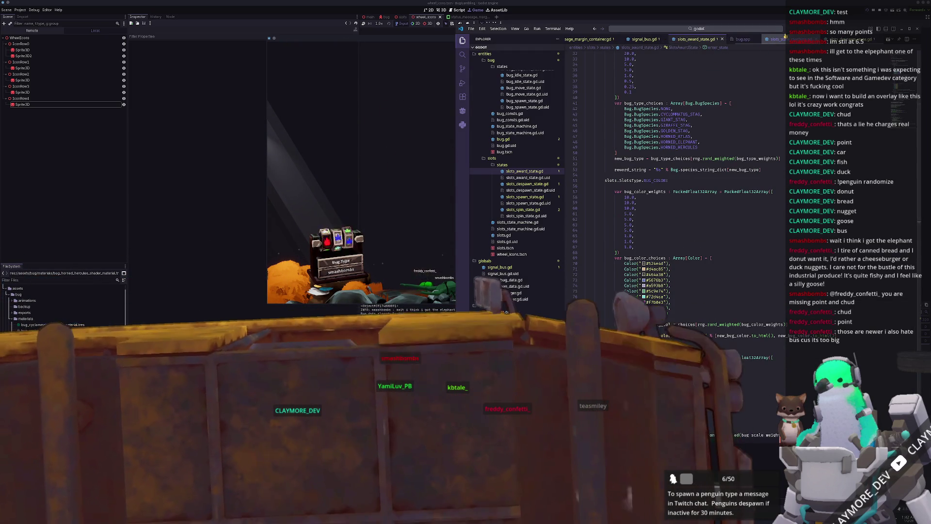
scroll(739, 39, "down", 5)
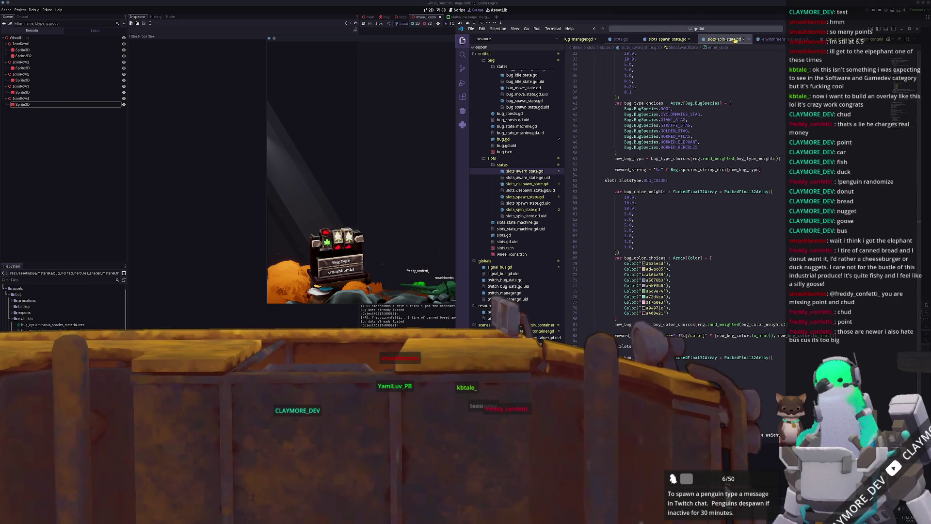
left_click(724, 38)
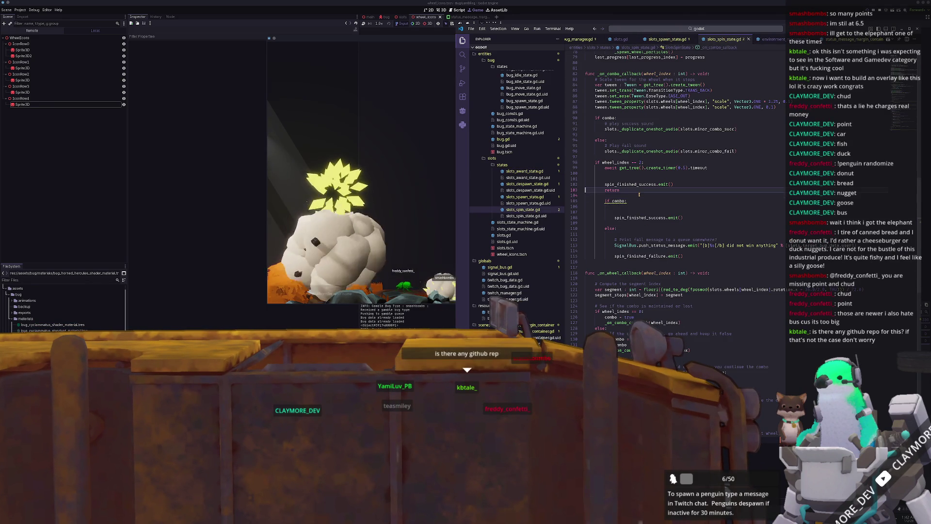
key("shift+Up")
key("shift+Up")
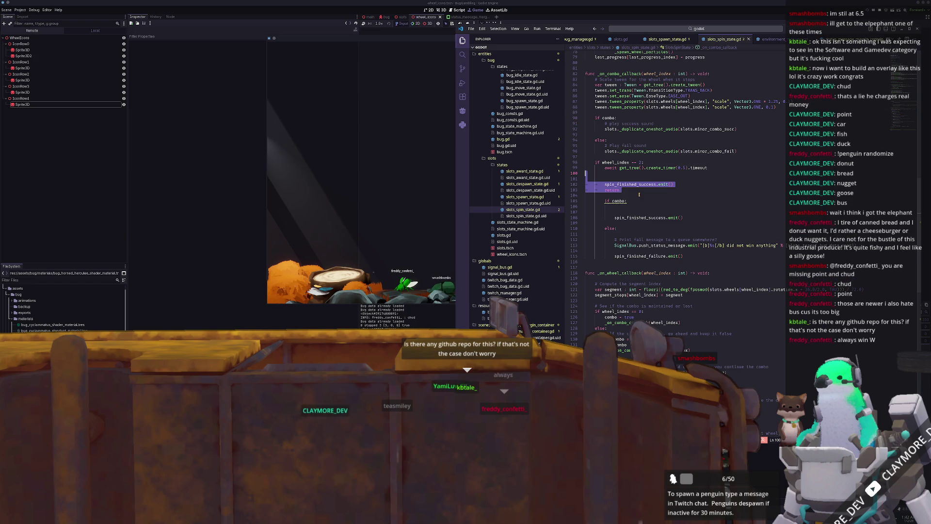
key("BackSpace")
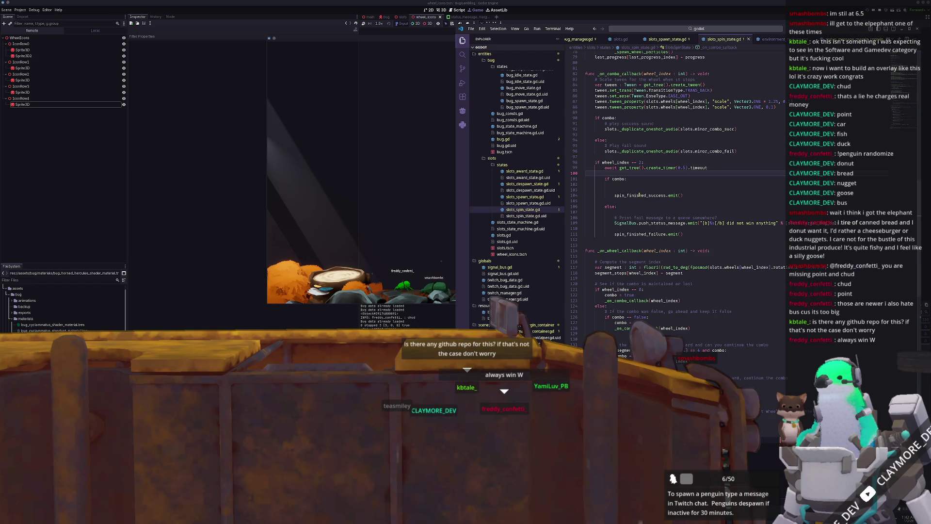
key("Return")
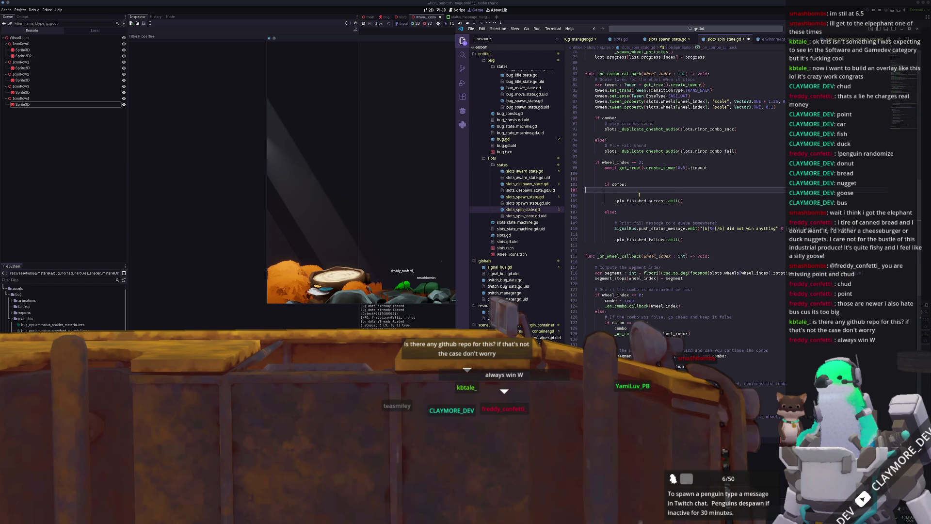
key("ctrl+s")
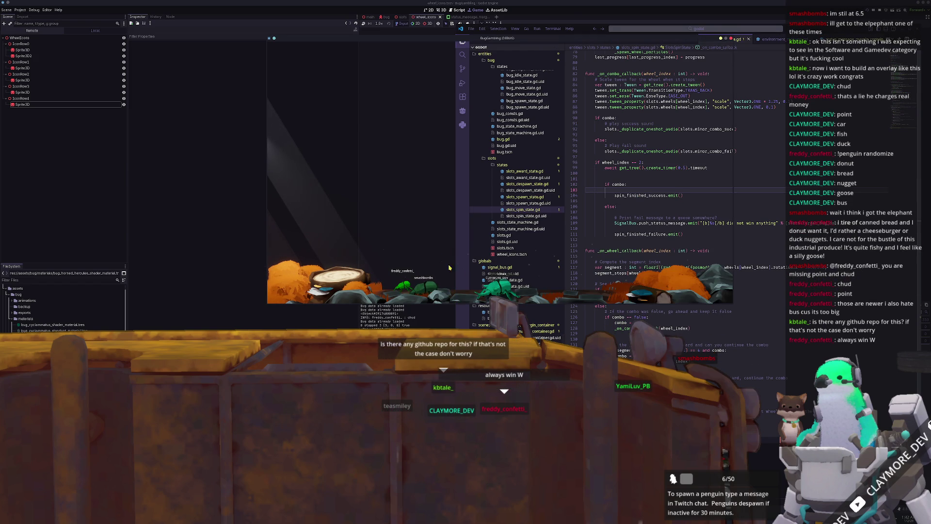
Move the running game window to the left, out of the code's way.
left_click_drag(355, 38, 254, 84)
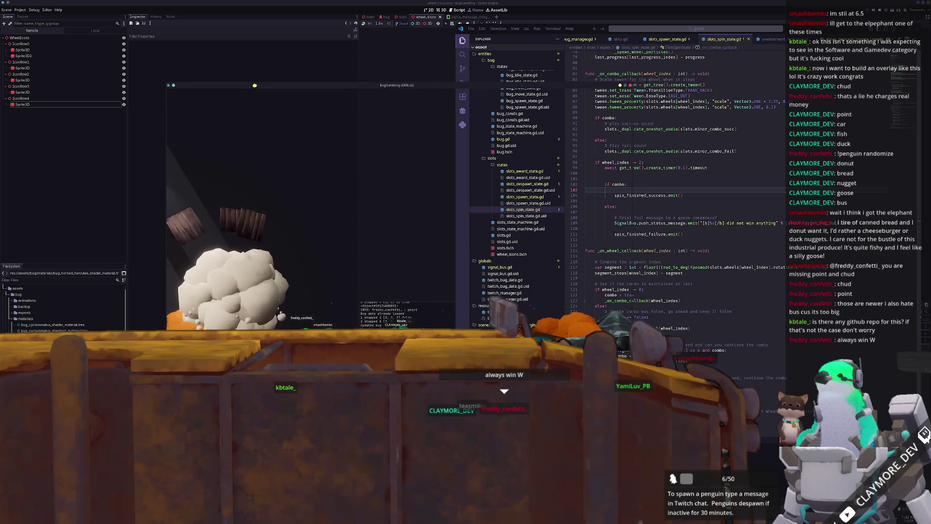
left_click_drag(442, 88, 376, 82)
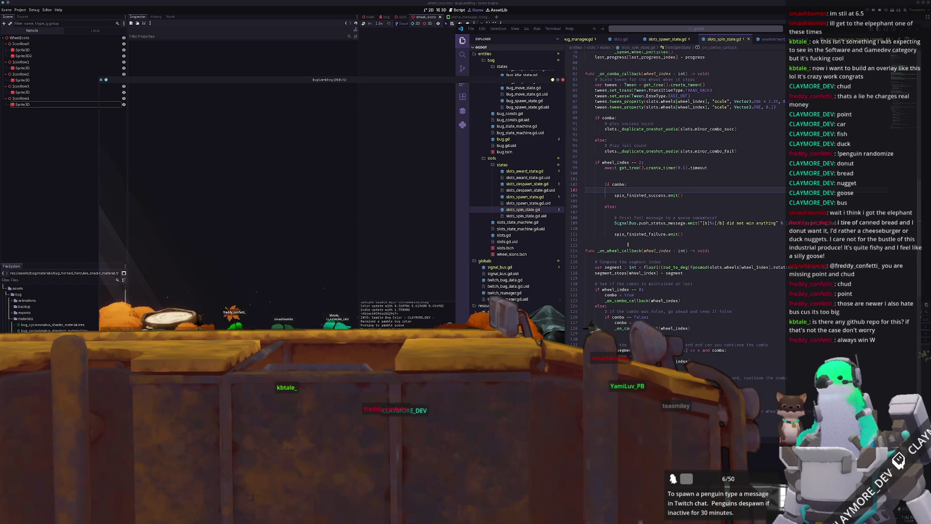
scroll(628, 244, "down", 3)
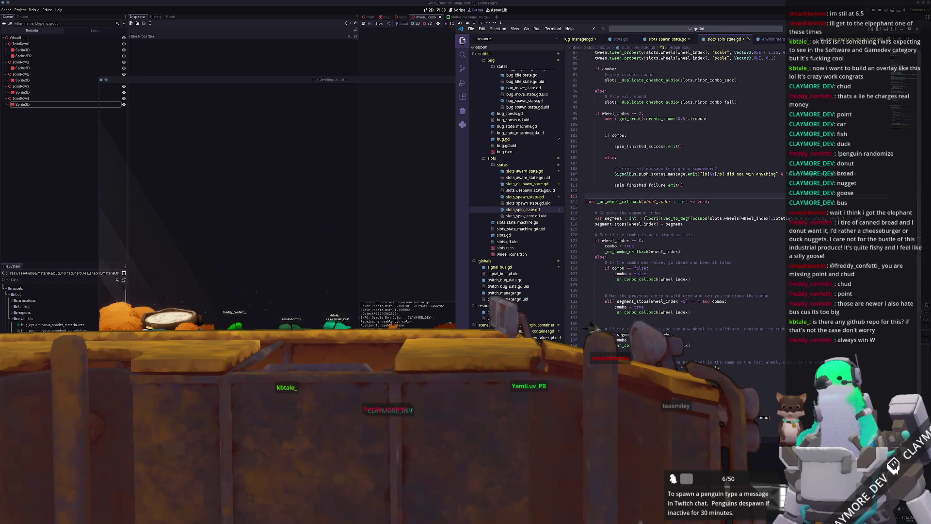
Look over the combo callback calls and move the game window to the top of the screen.
left_click(614, 251)
scroll(624, 244, "down", 5)
scroll(623, 244, "up", 2)
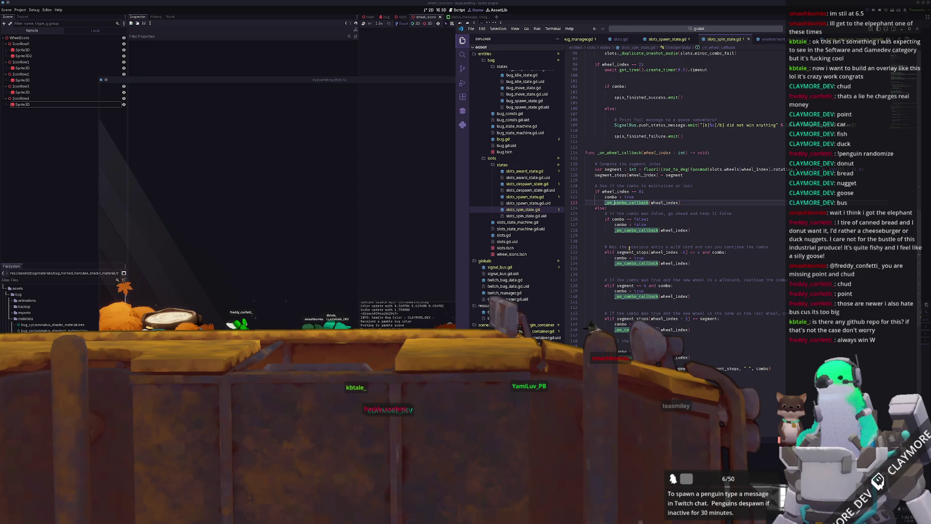
mouse_move(345, 79)
left_mouse_down()
mouse_move(350, 26)
mouse_move(599, 31)
mouse_move(731, 18)
mouse_move(480, 31)
mouse_move(335, 10)
left_mouse_up()
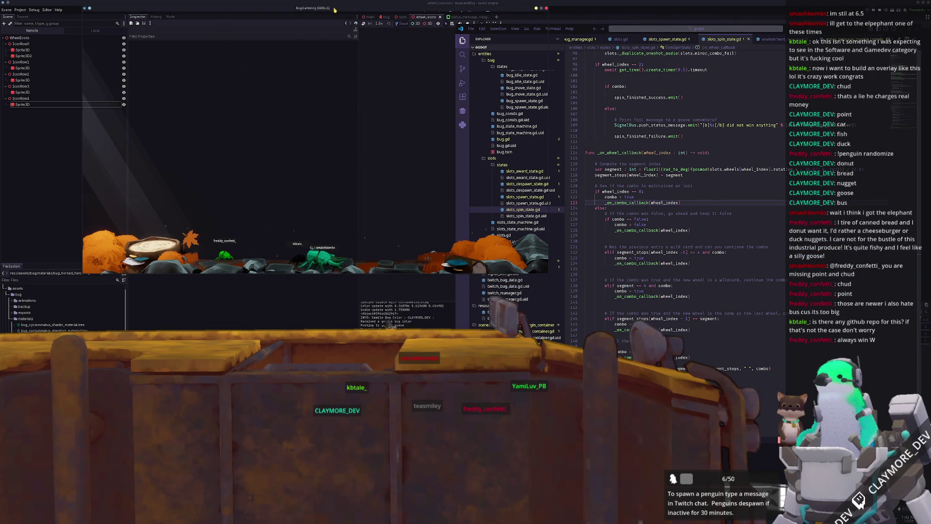
Inspect the wildcard condition, highlighting every 'and' and every use of wheel_index.
left_click(667, 277)
left_click(682, 285)
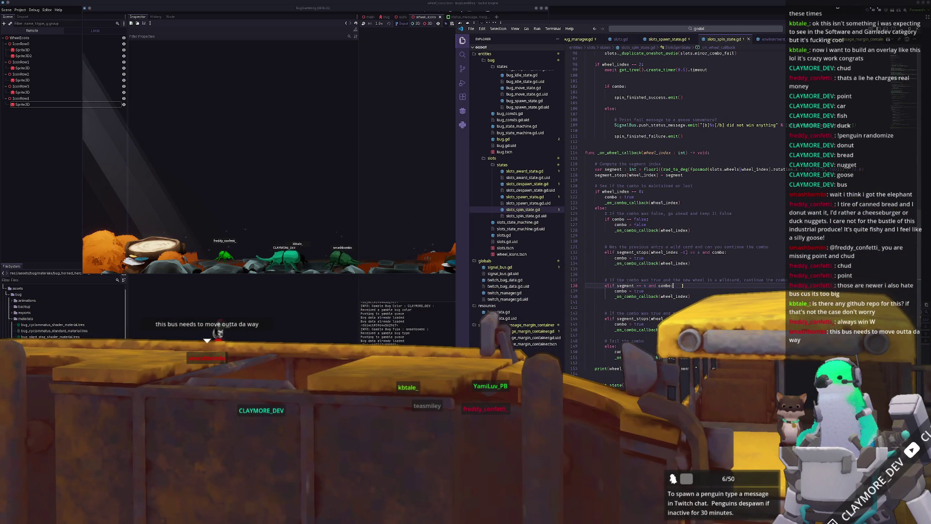
double_click(668, 280)
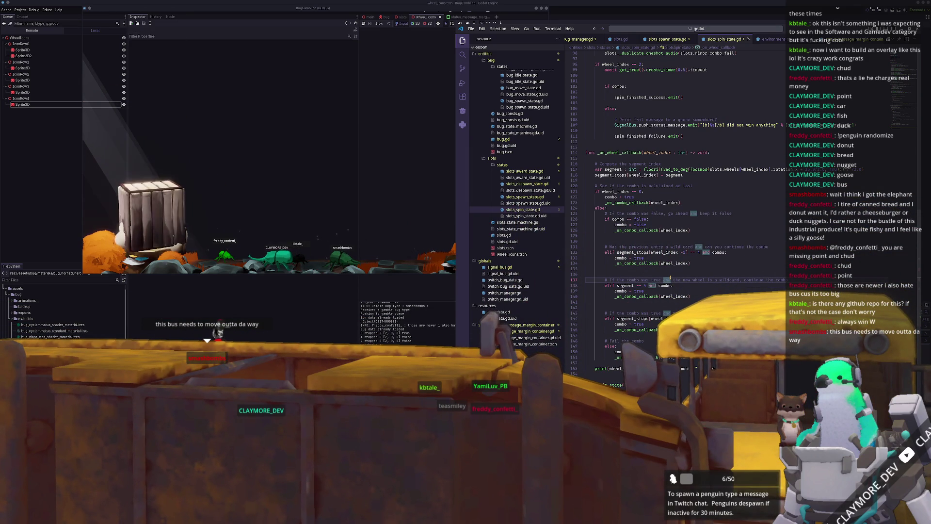
left_click(710, 287)
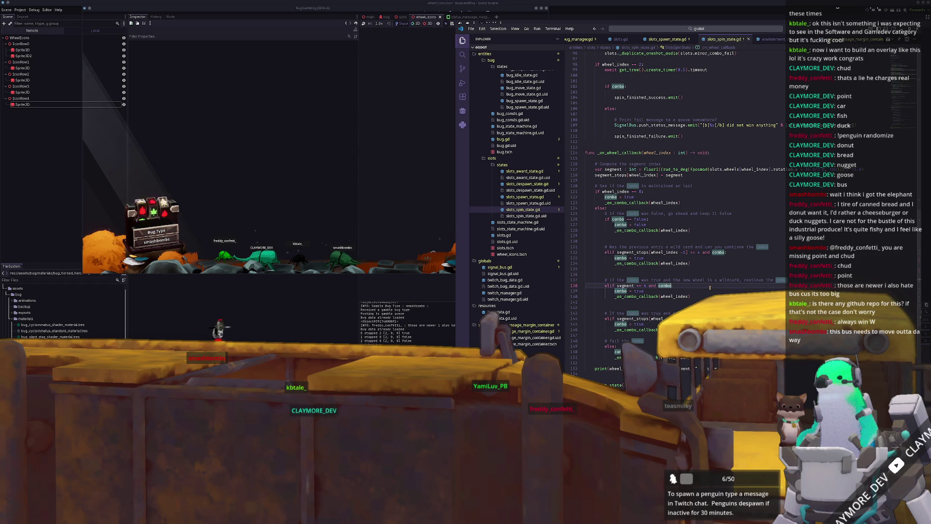
key("Up")
key("Up")
key("Up")
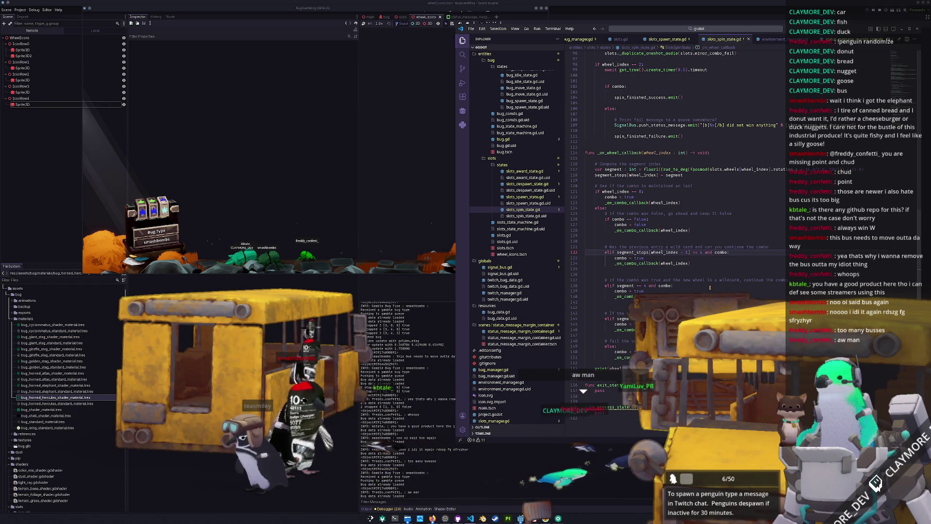
Bring the game and code windows forward in turn, then end the debug run with Godot's Stop button.
left_click(234, 240)
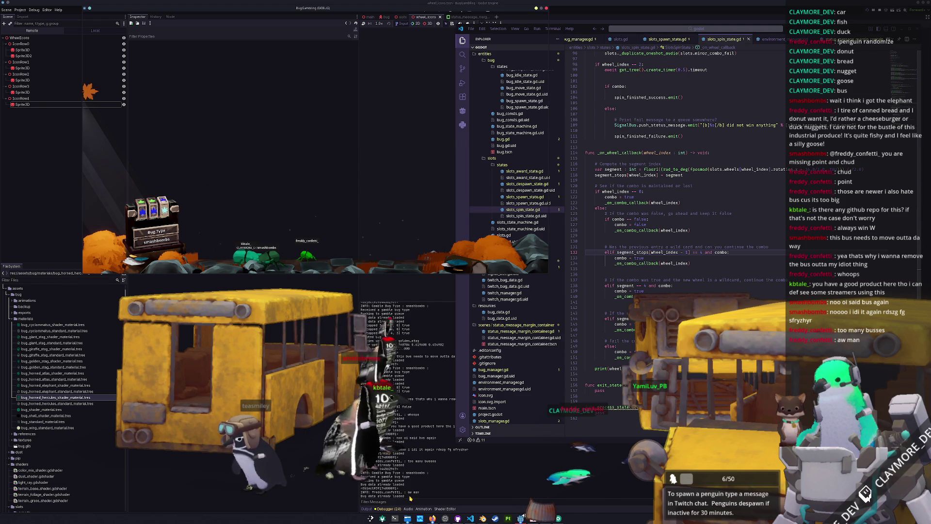
left_click(635, 274)
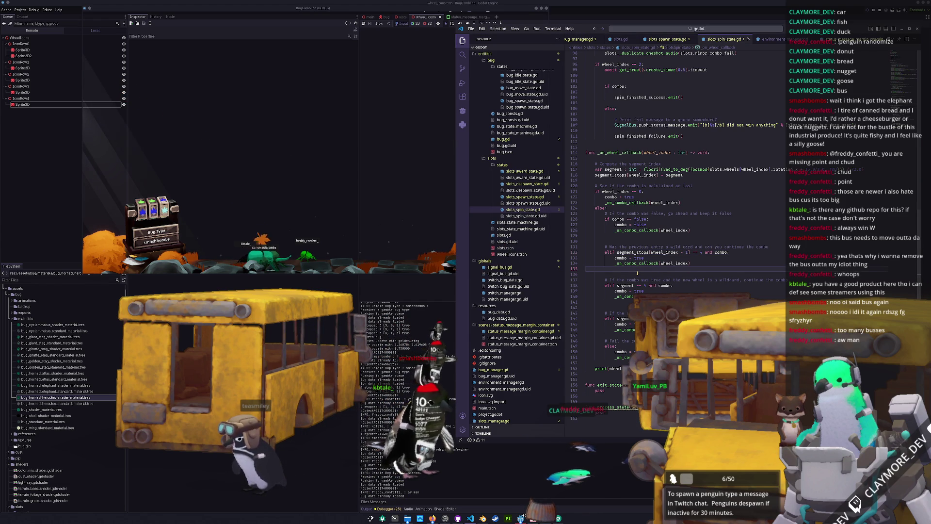
left_click(521, 518)
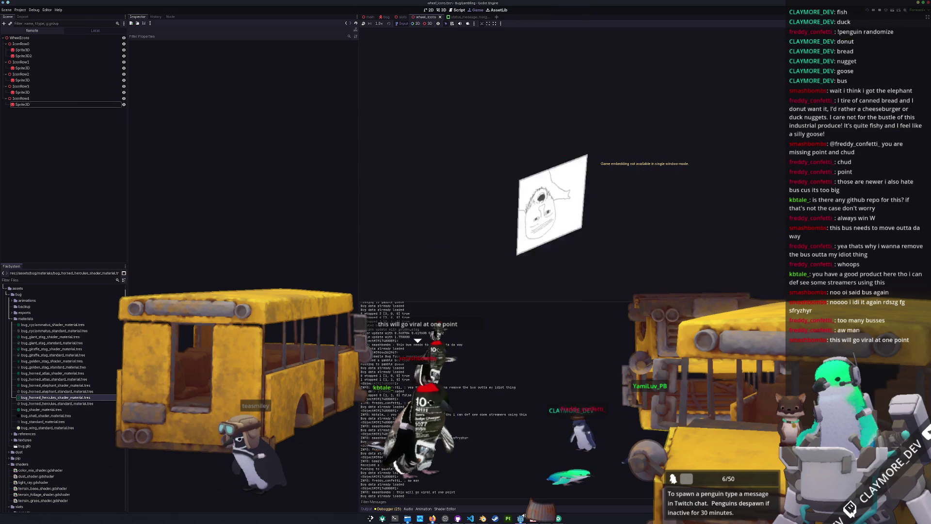
Stop the game with F8, relaunch it with F5, and return to slots_spin_state.gd.
key("F8")
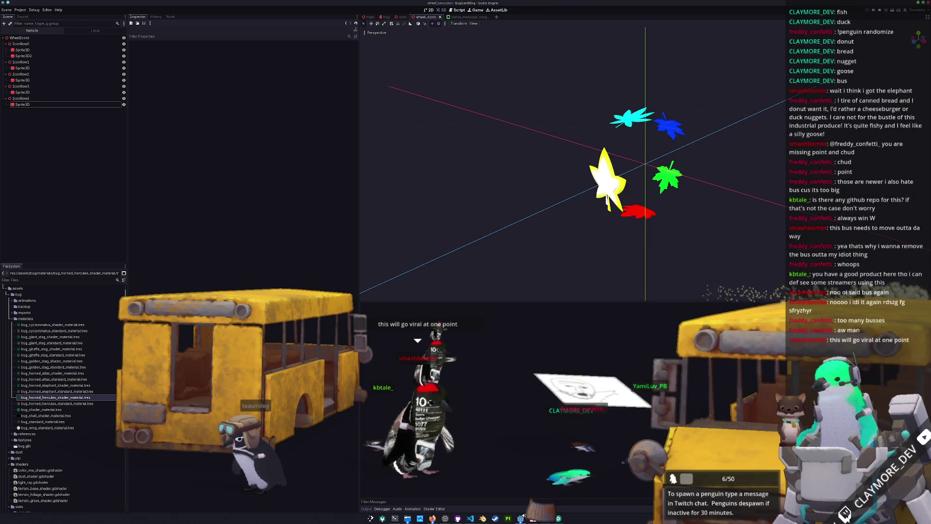
key("F5")
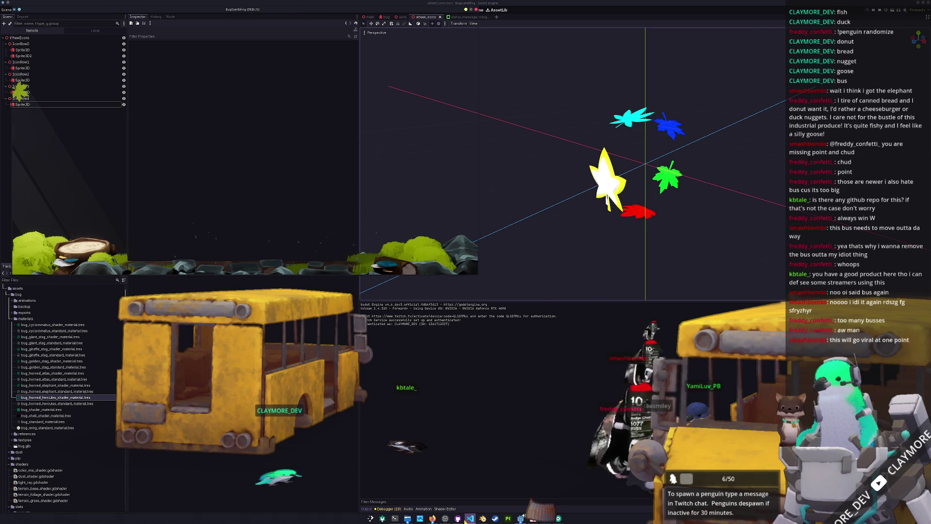
key("alt+Tab")
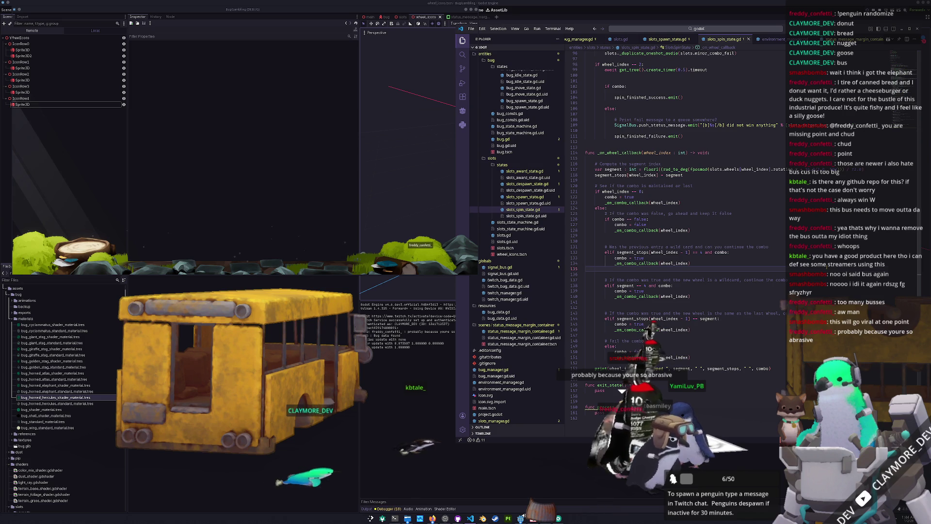
Insert a blank line 132 in the wheel callback, just above the wildcard-combo check.
left_click(728, 252)
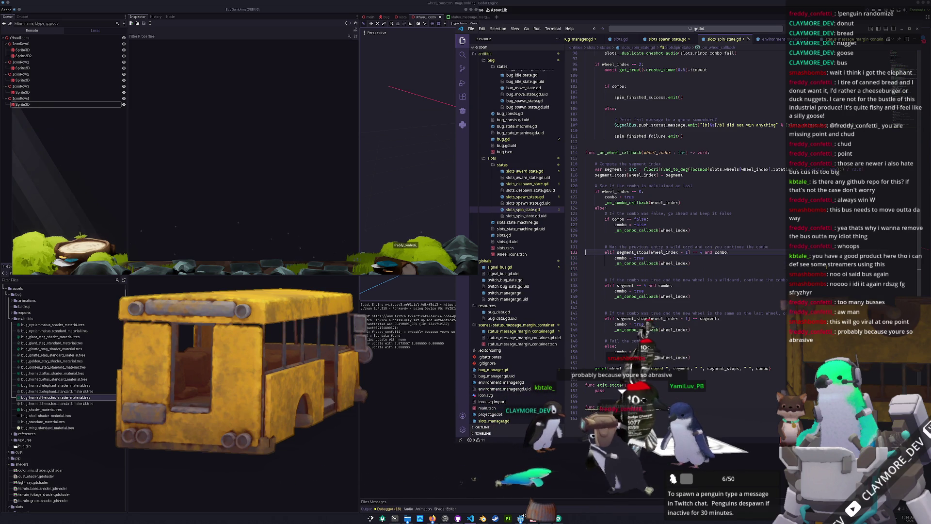
key("Return")
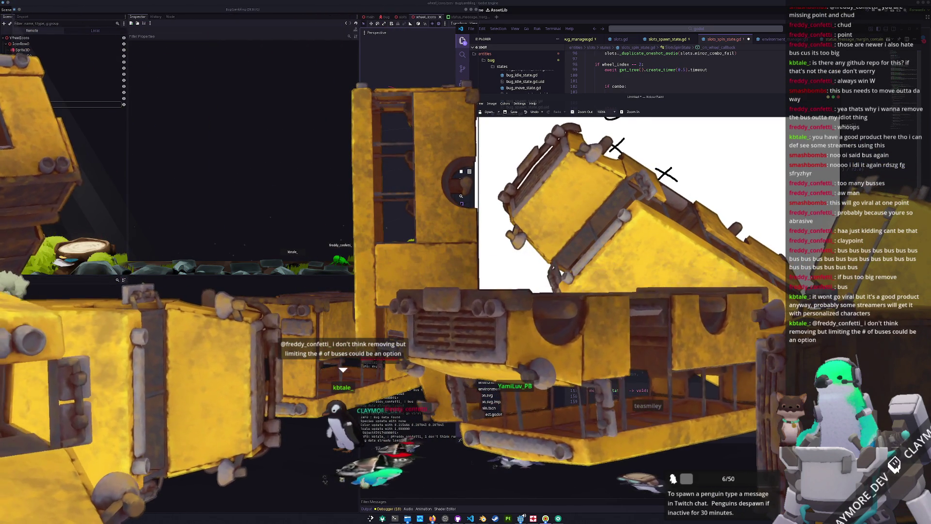
Draw the first O/X marks under the 0 1 2 header, undoing stray strokes.
mouse_move(696, 216)
left_mouse_down()
mouse_move(716, 194)
mouse_move(720, 217)
left_mouse_up()
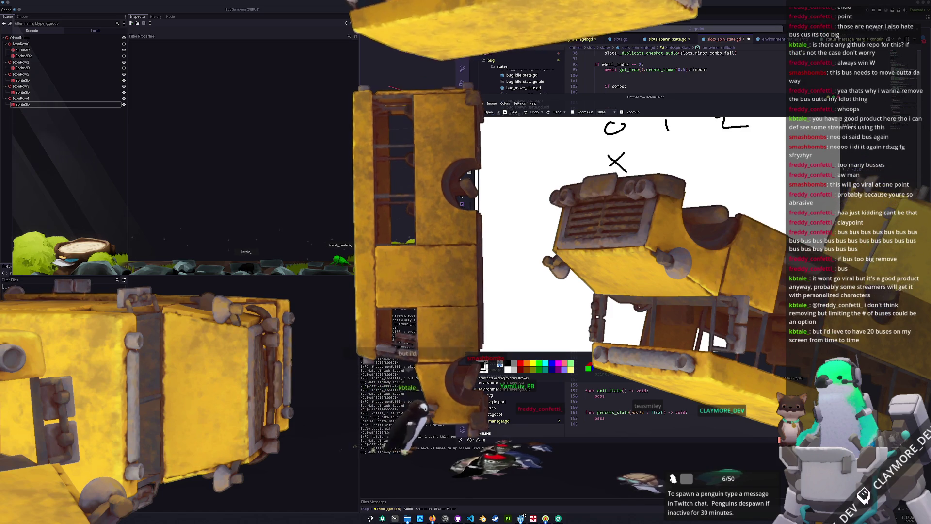
left_click_drag(616, 186, 639, 199)
left_click_drag(628, 185, 614, 199)
left_click_drag(672, 182, 653, 198)
key("ctrl+z")
key("ctrl+z")
key("ctrl+z")
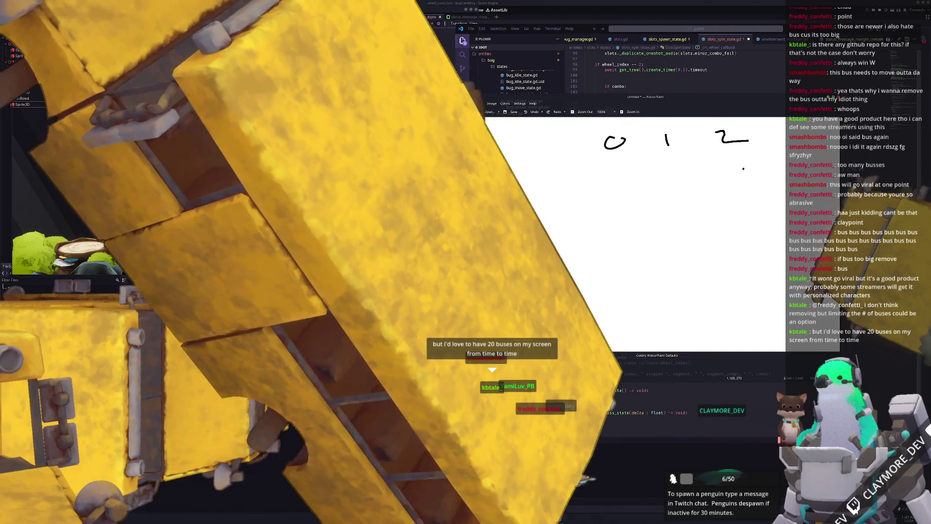
mouse_move(742, 164)
left_mouse_down()
mouse_move(722, 183)
mouse_move(741, 182)
left_mouse_up()
mouse_move(678, 173)
left_mouse_down()
mouse_move(668, 182)
mouse_move(678, 174)
mouse_move(632, 175)
left_mouse_up()
mouse_move(741, 212)
left_mouse_down()
mouse_move(720, 233)
mouse_move(740, 233)
mouse_move(722, 232)
left_mouse_up()
key("ctrl+z")
key("ctrl+z")
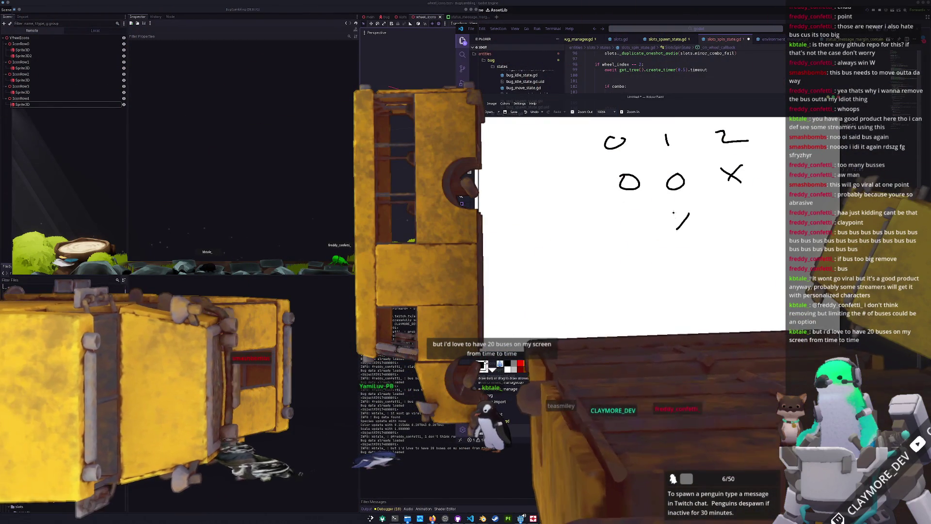
key("ctrl+z")
Draw the next rows of X and O combinations.
left_click_drag(675, 212, 698, 233)
left_click_drag(695, 213, 675, 232)
left_click_drag(734, 211, 730, 213)
left_click_drag(631, 215, 633, 217)
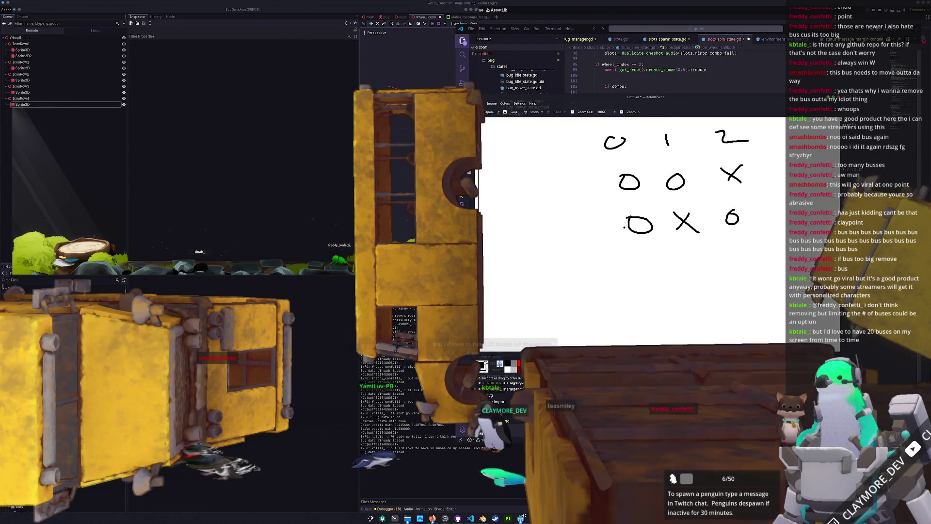
scroll(645, 223, "down", 1)
mouse_move(697, 232)
left_mouse_down()
mouse_move(679, 256)
mouse_move(703, 257)
left_mouse_up()
left_click_drag(744, 234, 726, 253)
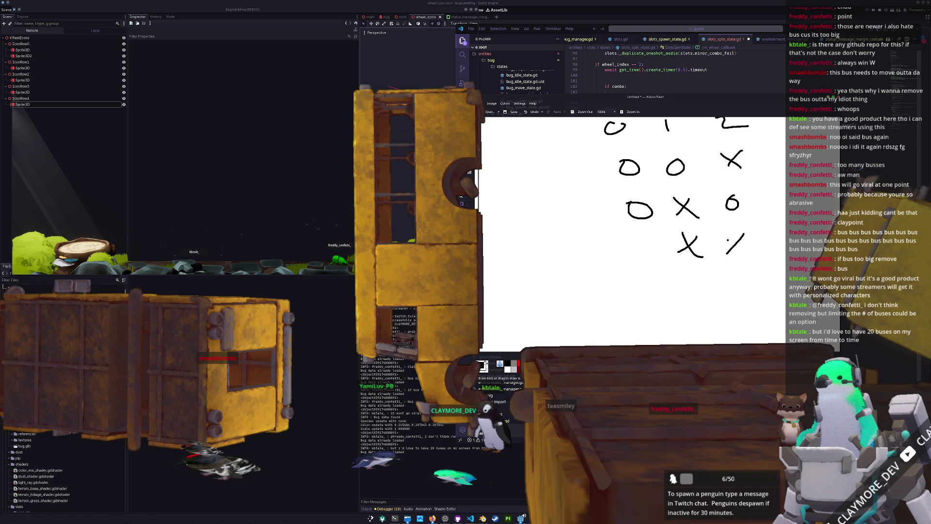
left_click_drag(633, 246, 641, 238)
Finish the remaining combination rows, ending with the X X X row.
scroll(691, 266, "down", 1)
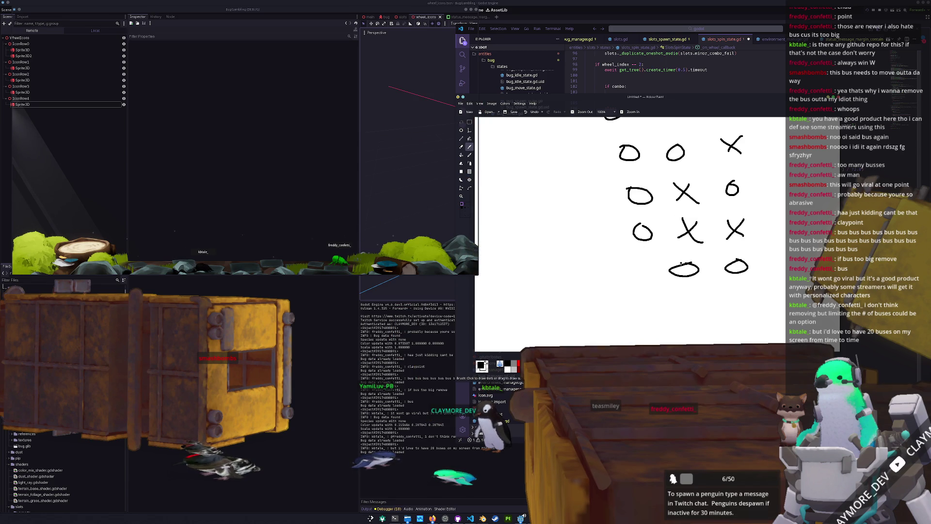
scroll(663, 262, "down", 3)
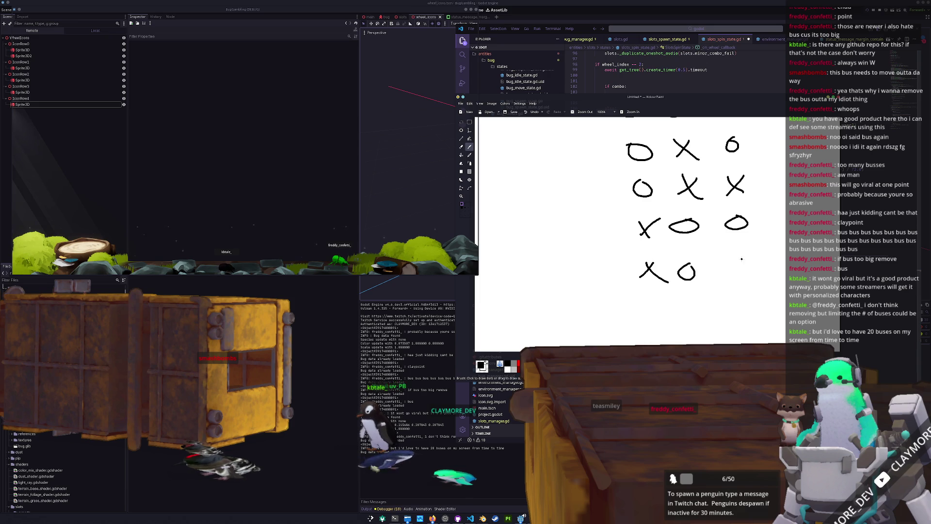
scroll(721, 273, "down", 1)
left_click_drag(654, 293, 674, 300)
mouse_move(703, 278)
left_mouse_down()
mouse_move(689, 297)
mouse_move(742, 276)
left_mouse_up()
scroll(678, 295, "down", 1)
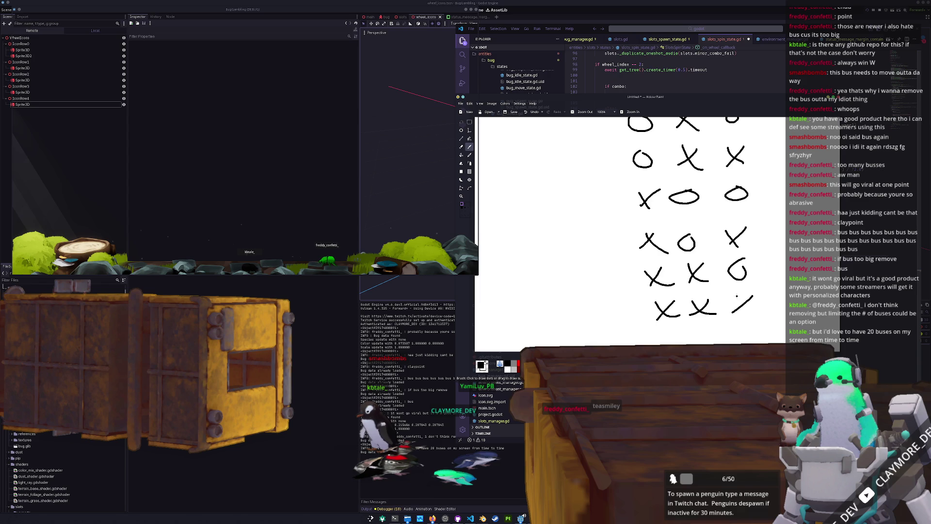
left_click_drag(735, 296, 751, 313)
scroll(568, 246, "down", 2)
scroll(568, 246, "up", 2)
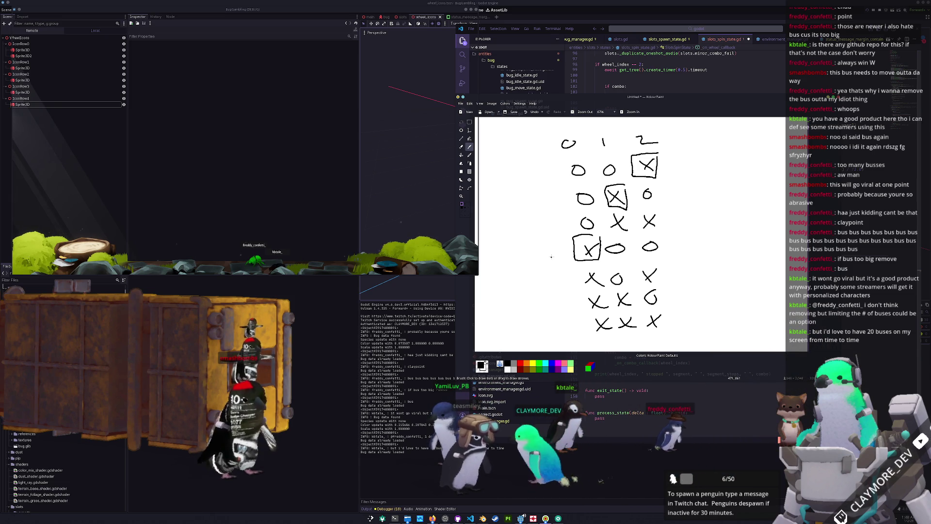
Strike a horizontal line through the X O O row.
left_click_drag(559, 247, 669, 246)
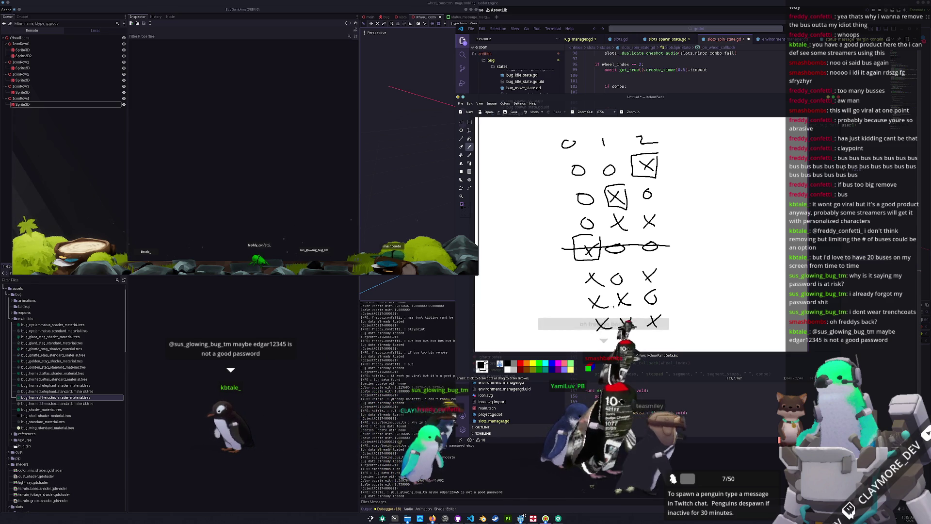
Cross out the X X O row and switch back to the spin-state code.
left_click_drag(588, 302, 658, 297)
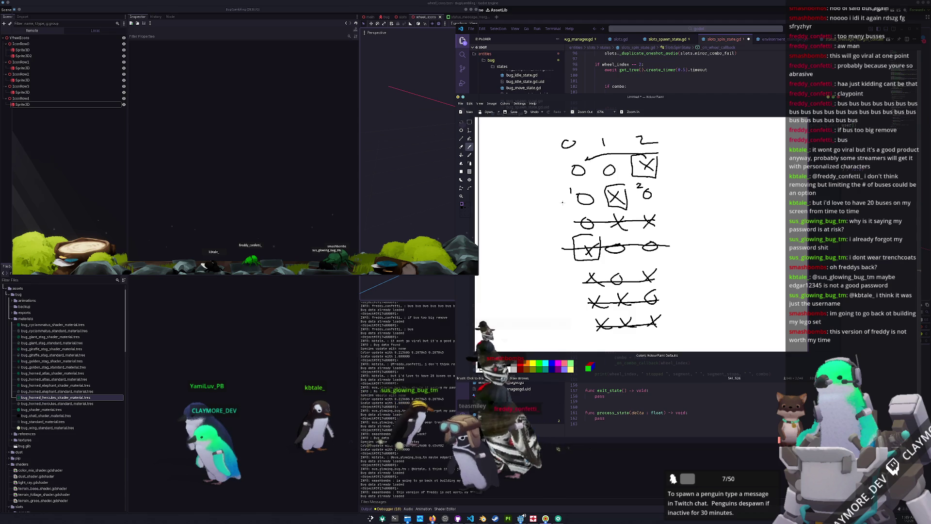
key("alt+Tab")
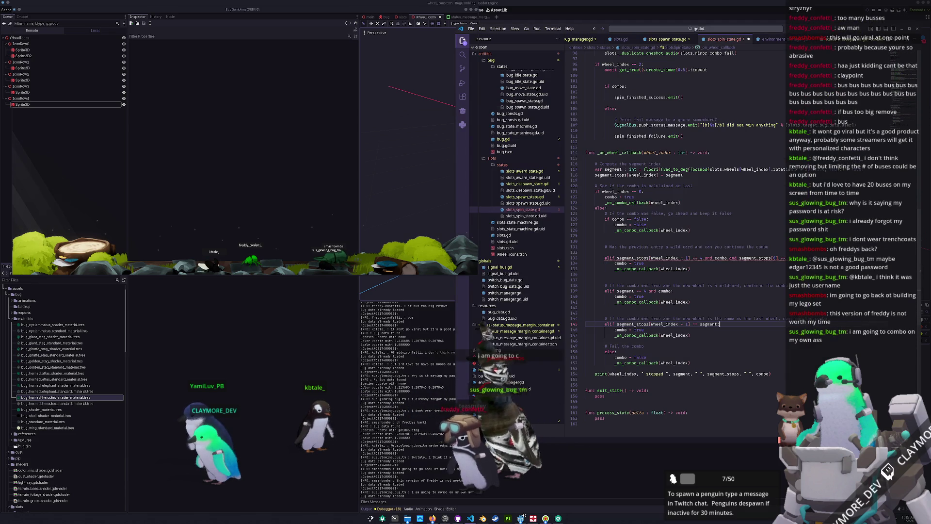
Remove ' and segment_stops' from line 133 and start a new indented elif line above it.
left_click(700, 274)
key("Up")
key("Up")
key("Up")
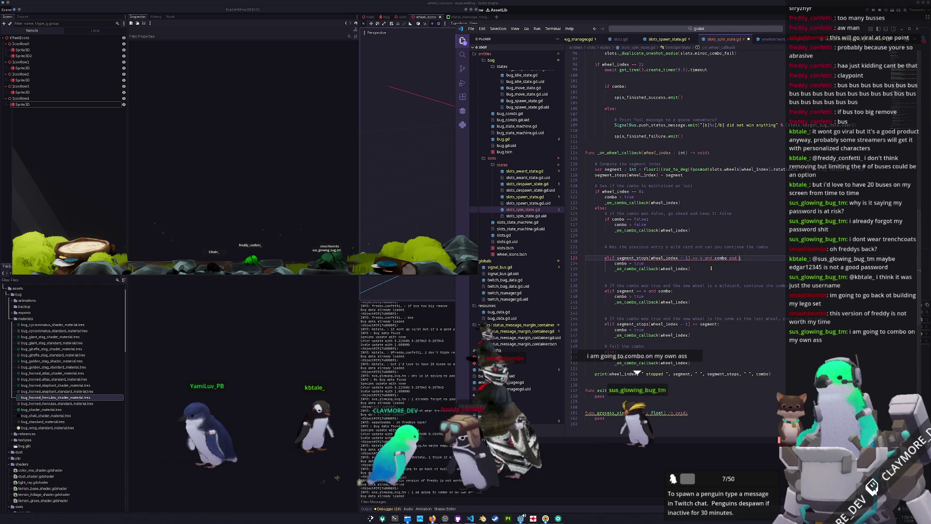
key("ctrl+BackSpace")
key("ctrl+BackSpace")
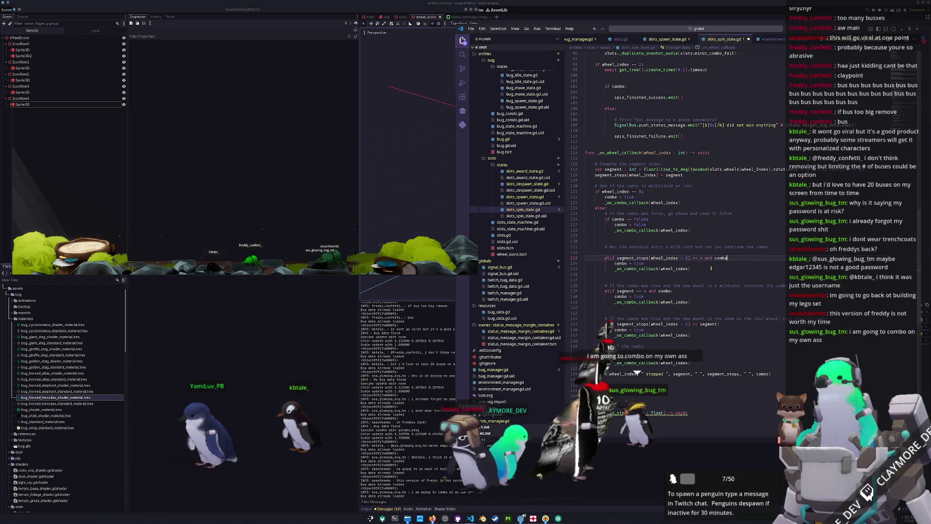
type(":")
key("Return")
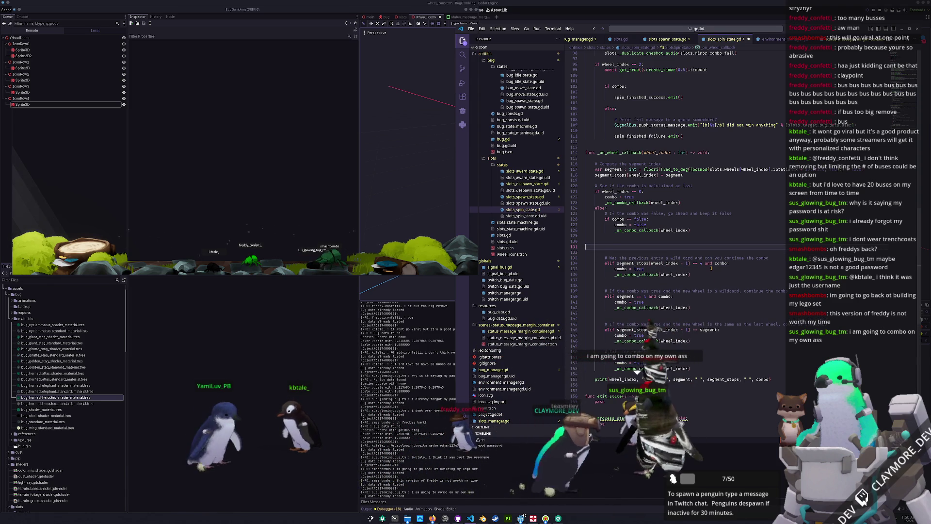
key("ctrl+shift+Return")
type("elif")
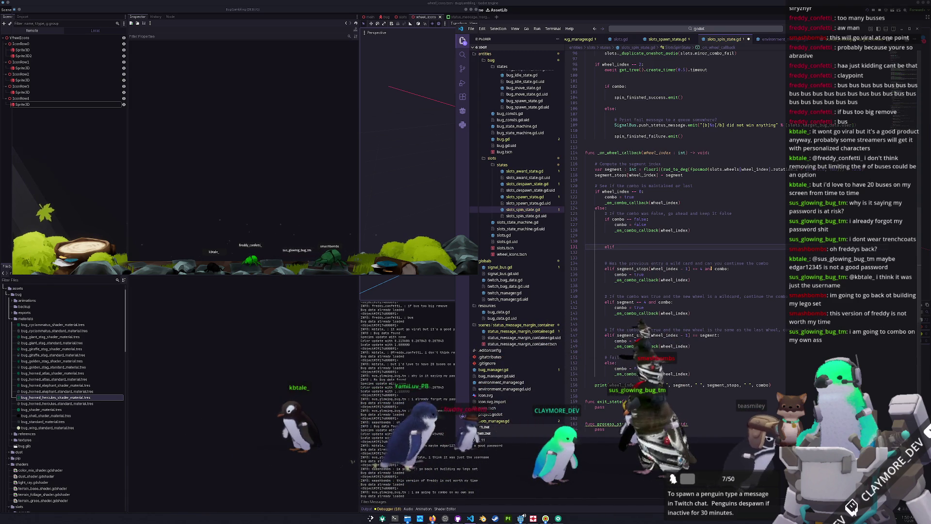
type("wheel_index ==")
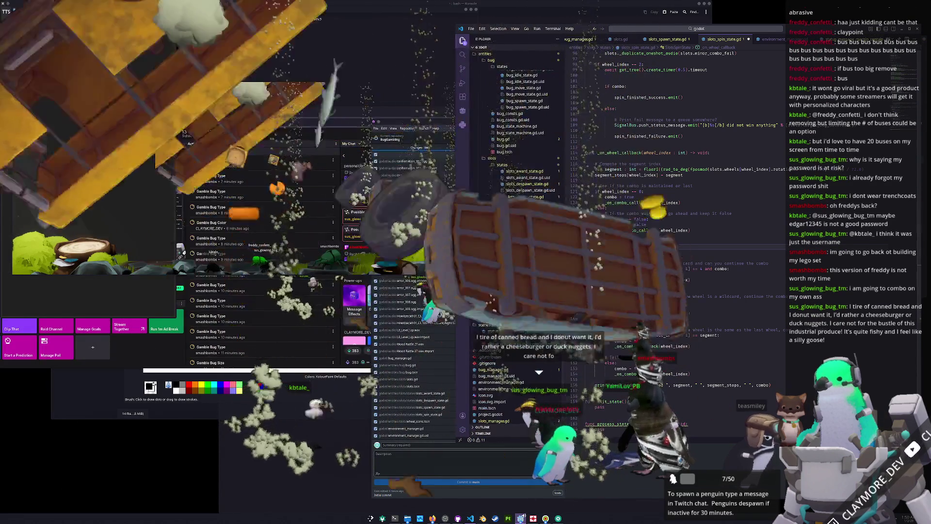
Close the Godot Project Manager that opened from the taskbar and return to the spin-state script.
right_click(521, 518)
left_click(528, 508)
left_click(653, 246)
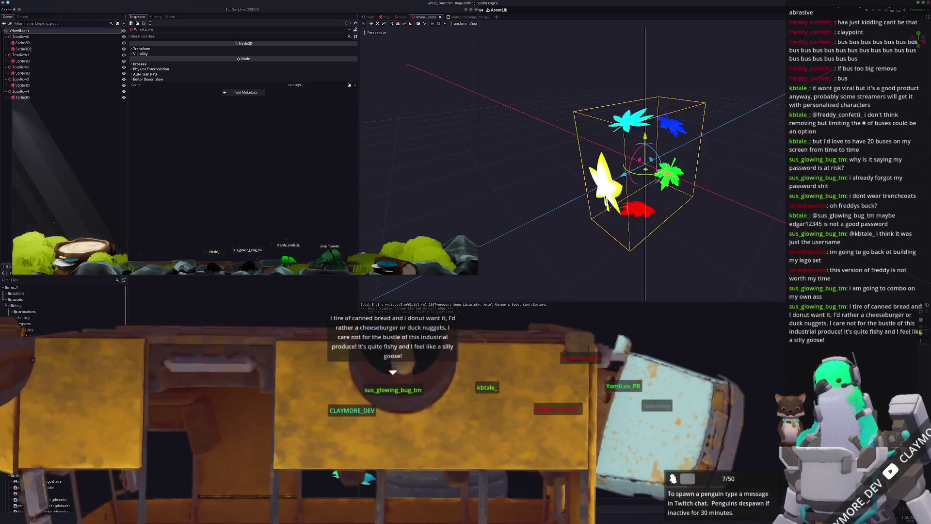
key("alt+Tab")
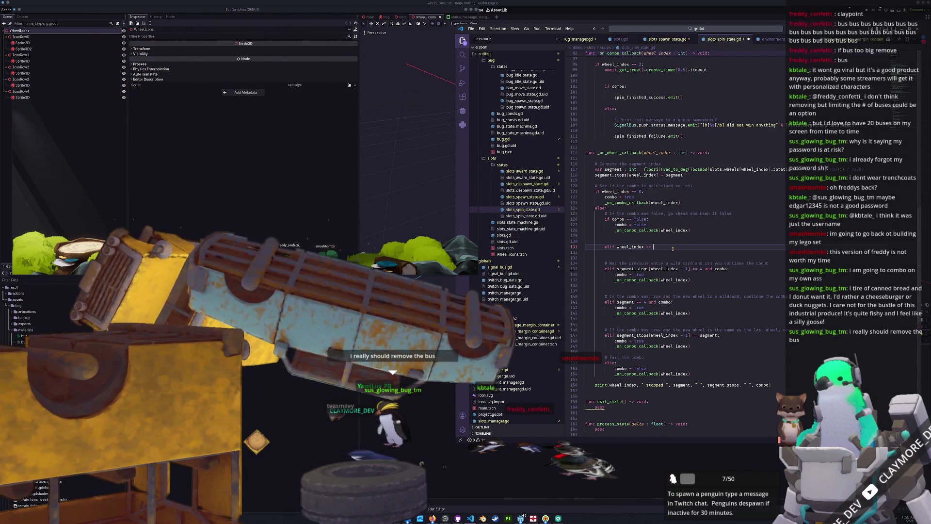
Extend line 131 to 'elif wheel_index == 2 and segment ==', with the KolourPaint sketch moved aside for reference.
type("2")
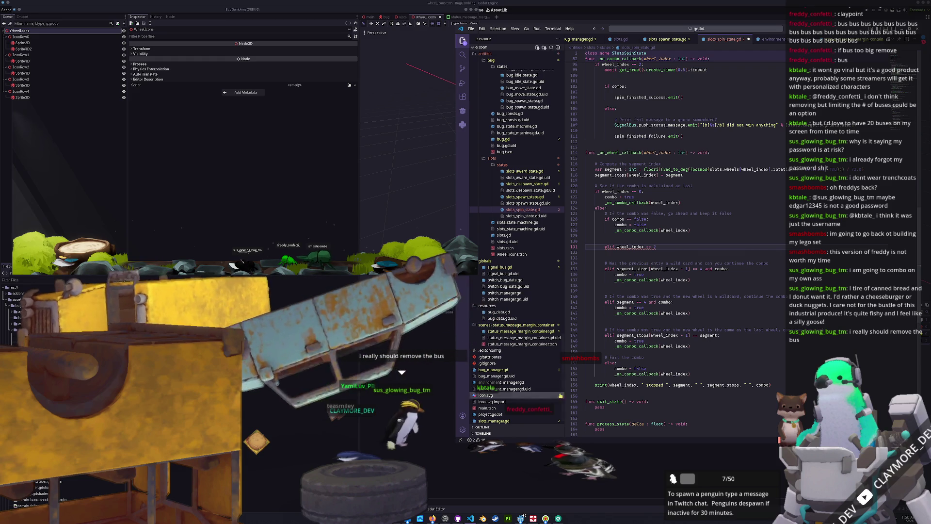
key("BackSpace")
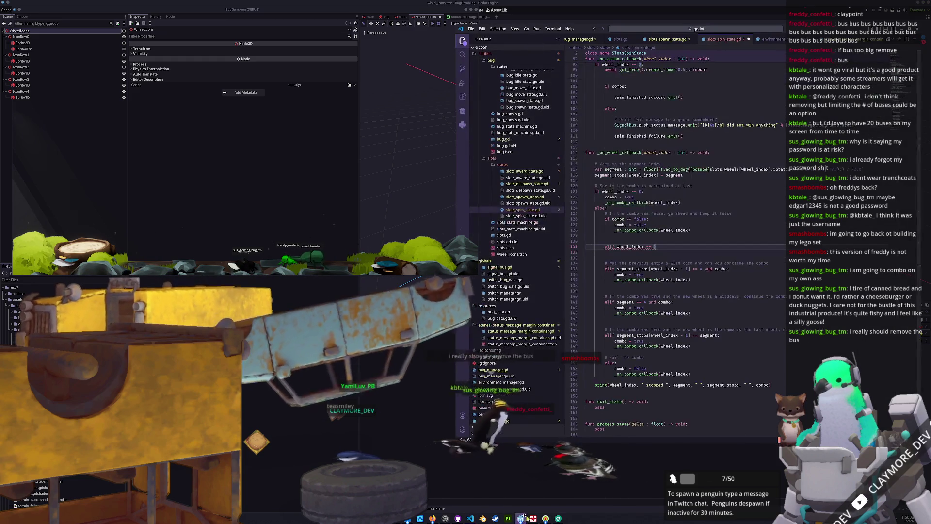
left_click(521, 517)
left_click_drag(485, 289, 297, 281)
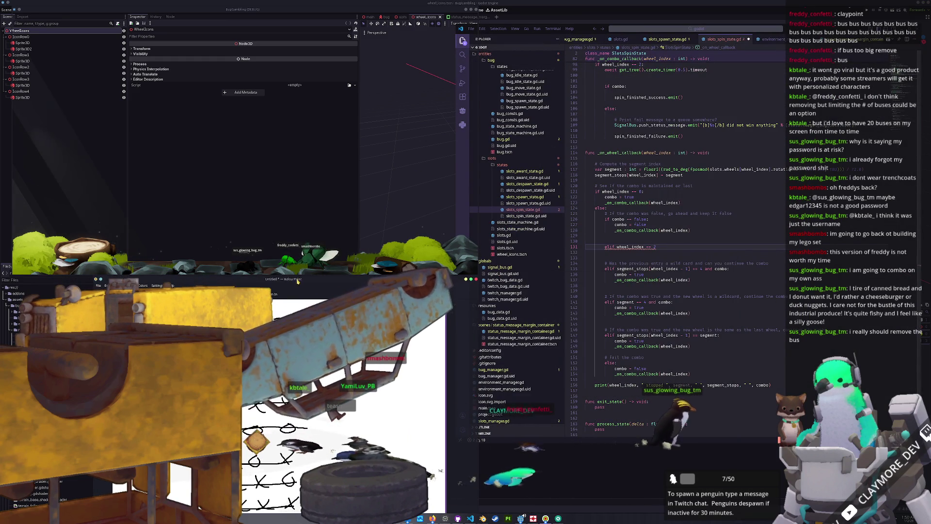
left_click(683, 247)
type("nd ")
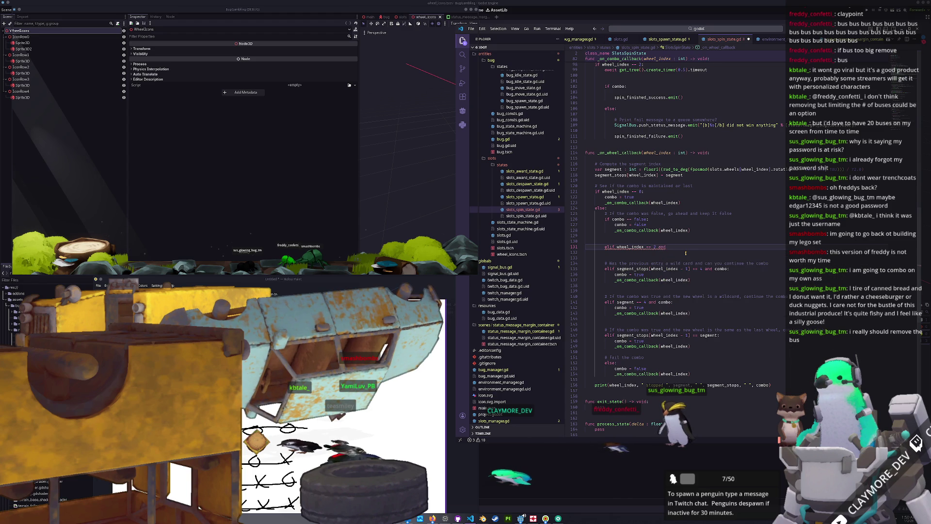
type("segment")
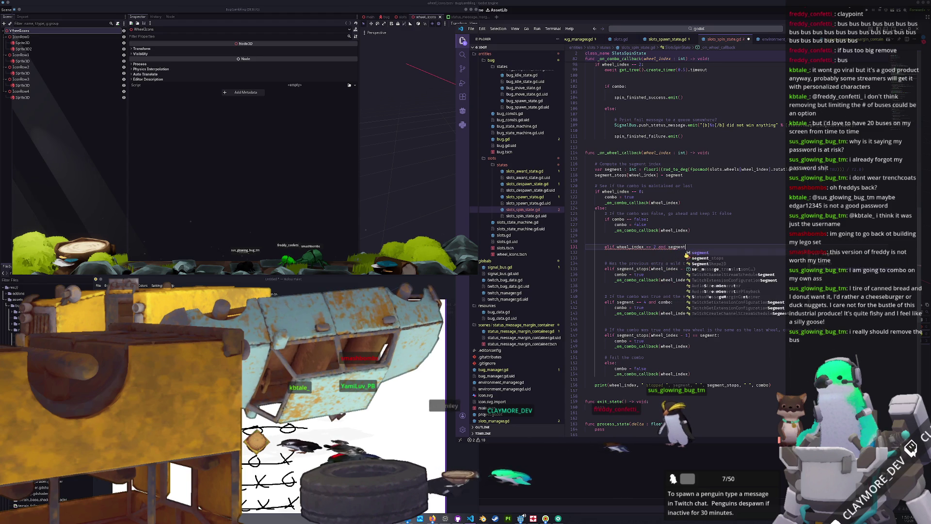
type(" == 4")
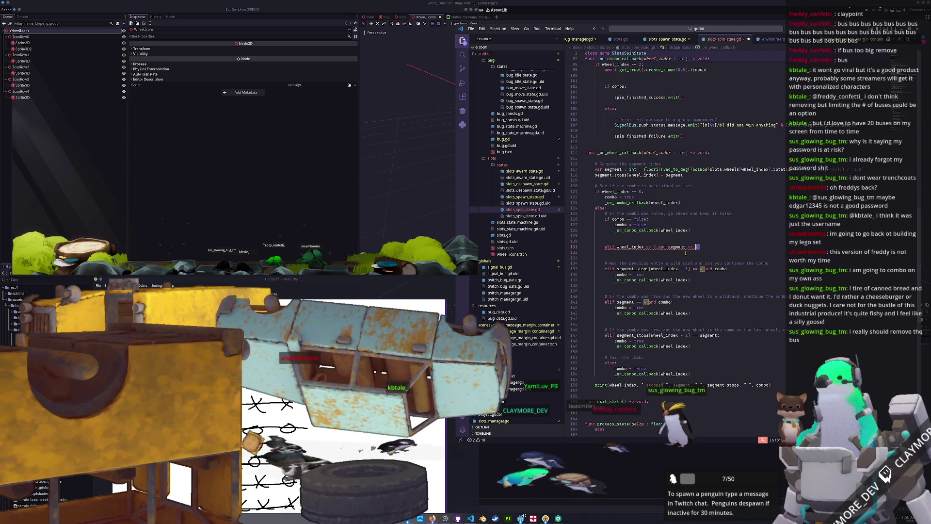
key("shift+Home")
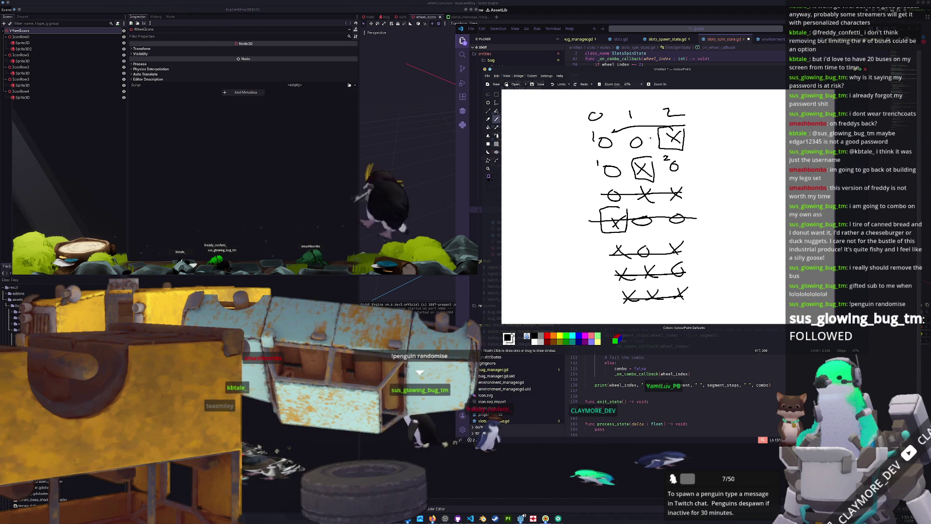
Undo the stray stroke, then draw brush marks over the sketch's '2' and the rectangle's top edge.
key("ctrl+z")
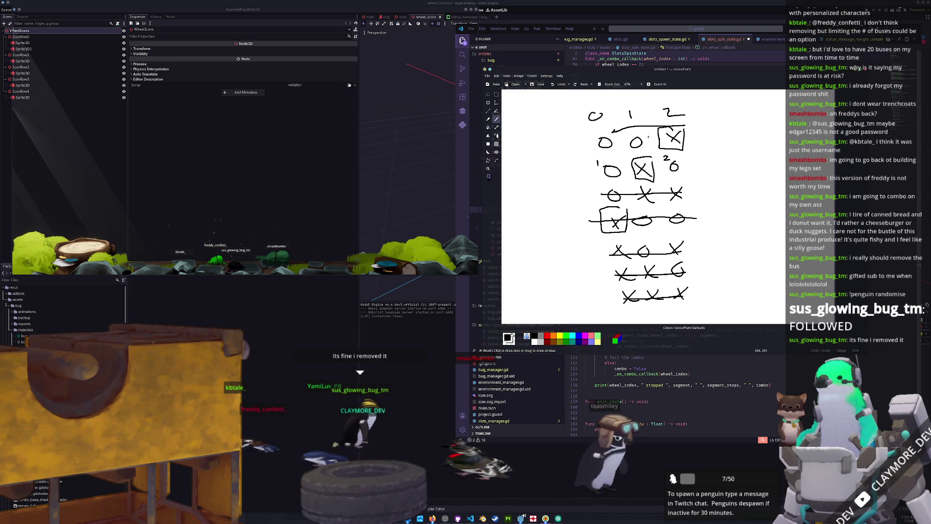
mouse_move(689, 153)
left_mouse_down()
mouse_move(577, 156)
mouse_move(574, 184)
mouse_move(685, 183)
mouse_move(689, 153)
left_mouse_up()
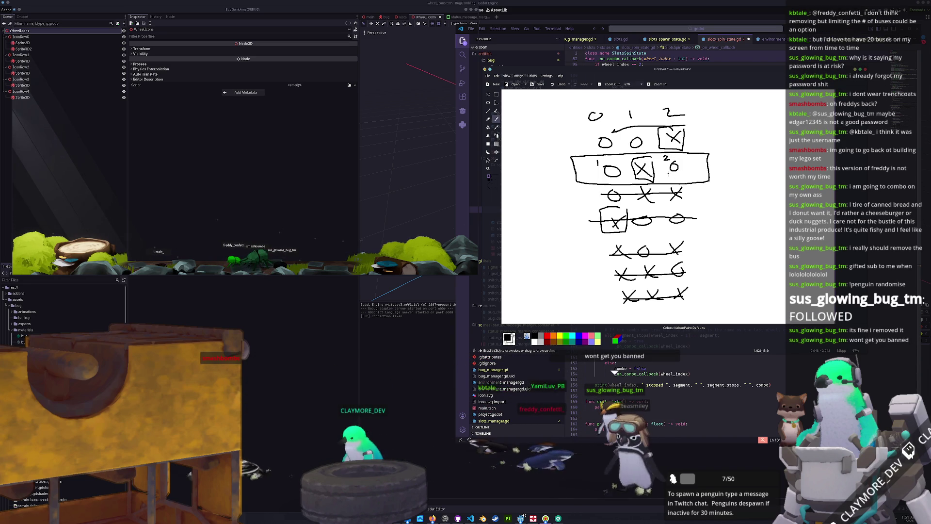
left_click_drag(663, 156, 692, 176)
left_click_drag(610, 157, 606, 153)
left_click_drag(608, 157, 610, 157)
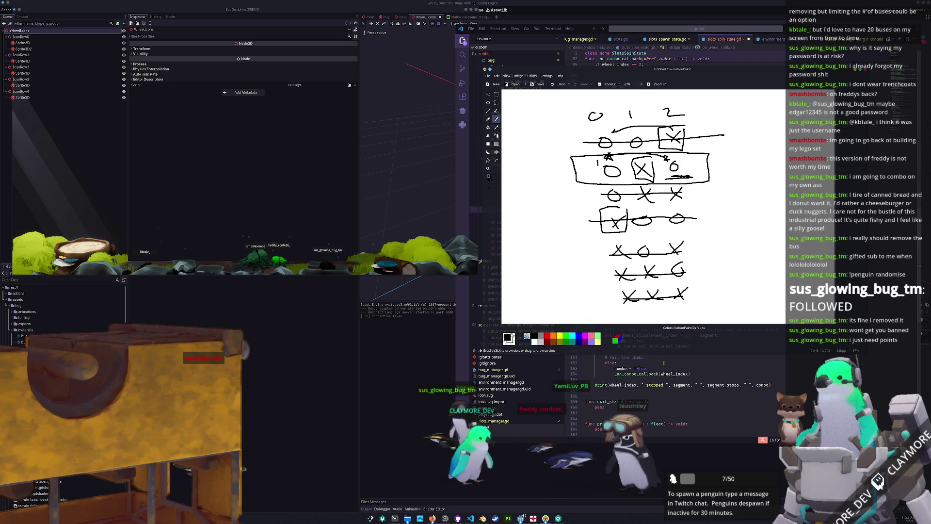
left_click(664, 363)
Replace line 131's condition with 'segment_stops[wheel_index - 1] == 4 and wheel_index =='.
left_click(704, 253)
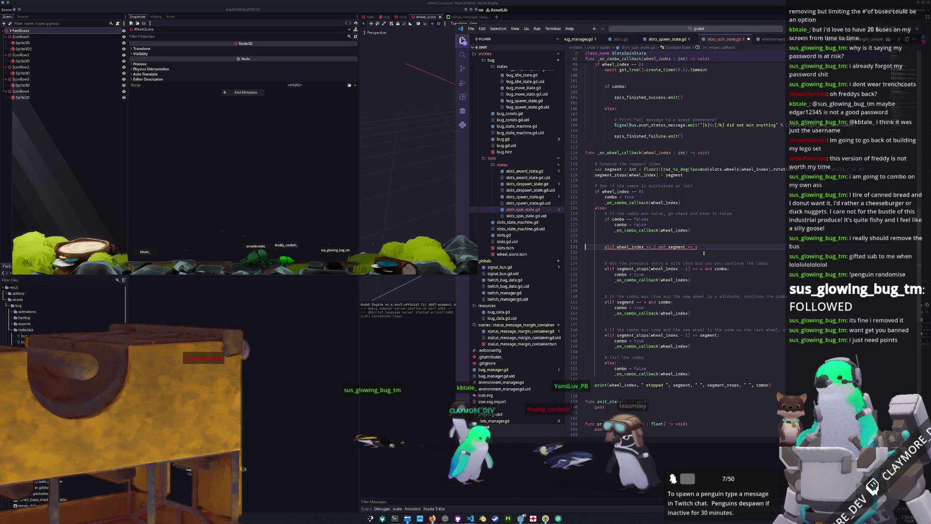
type("2")
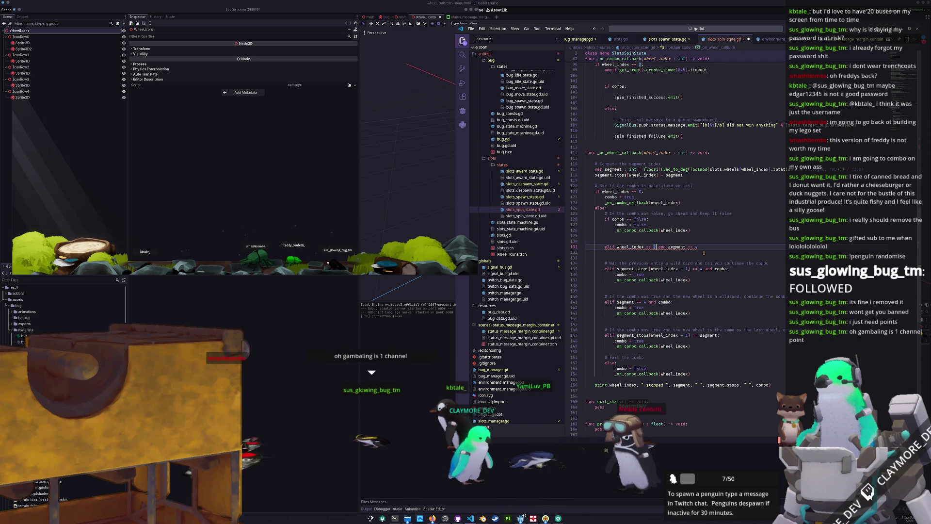
key("shift+End")
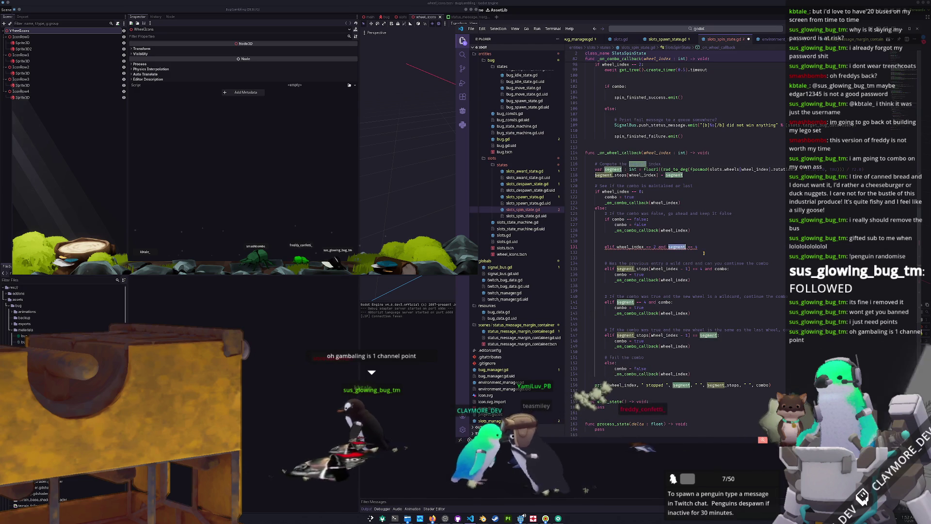
key("ctrl+shift+Left")
key("ctrl+shift+Left")
key("ctrl+shift+Left")
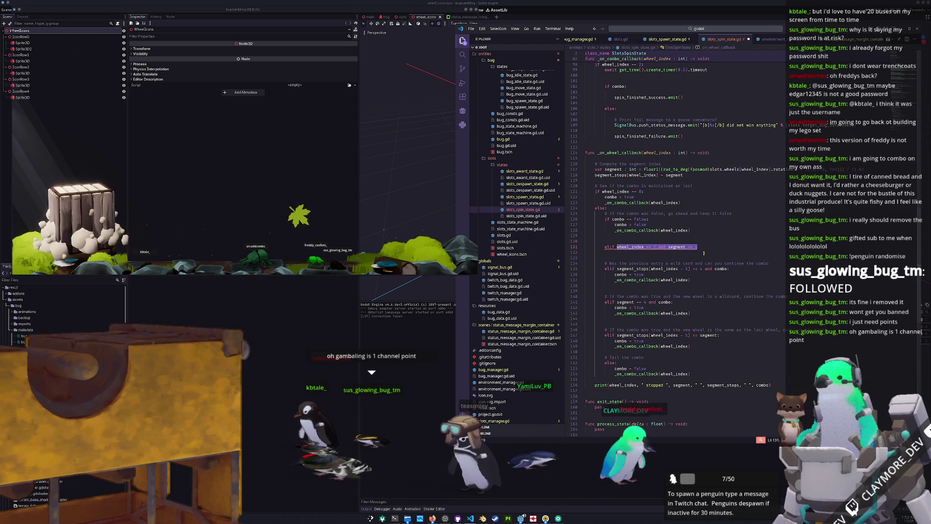
key("ctrl+shift+Left")
type("segment_stops[wh")
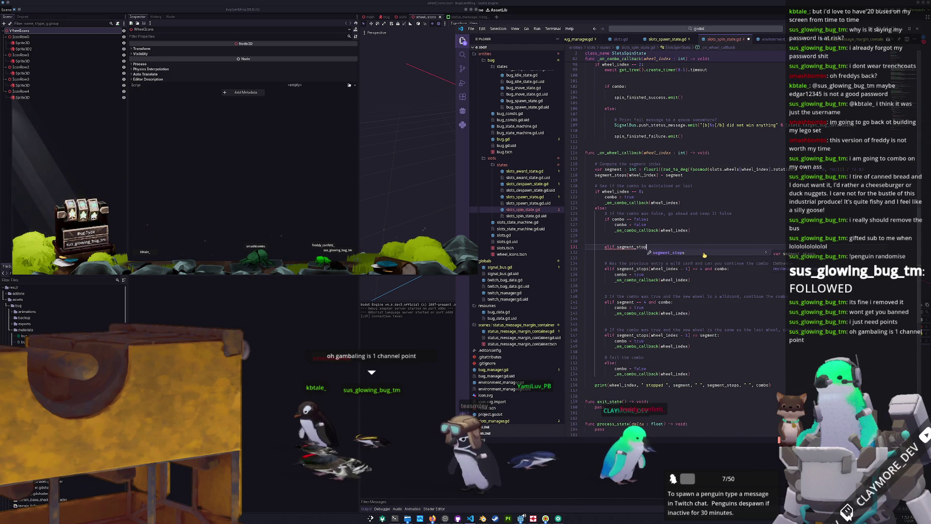
type("eel_i")
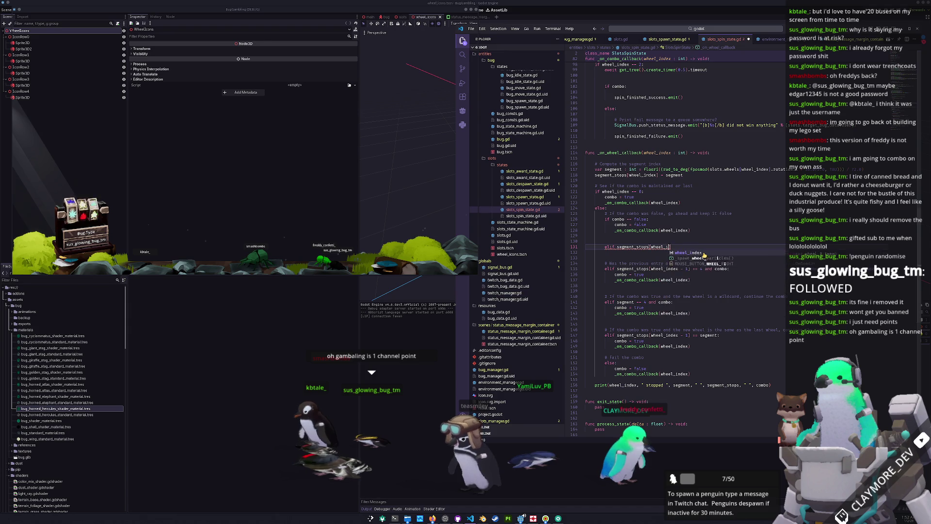
type("ndex - 1]")
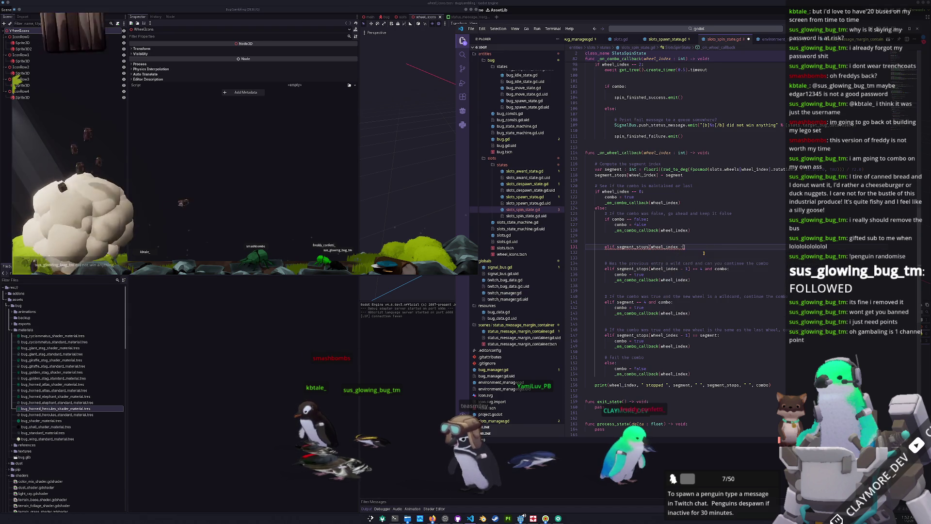
type(" == ")
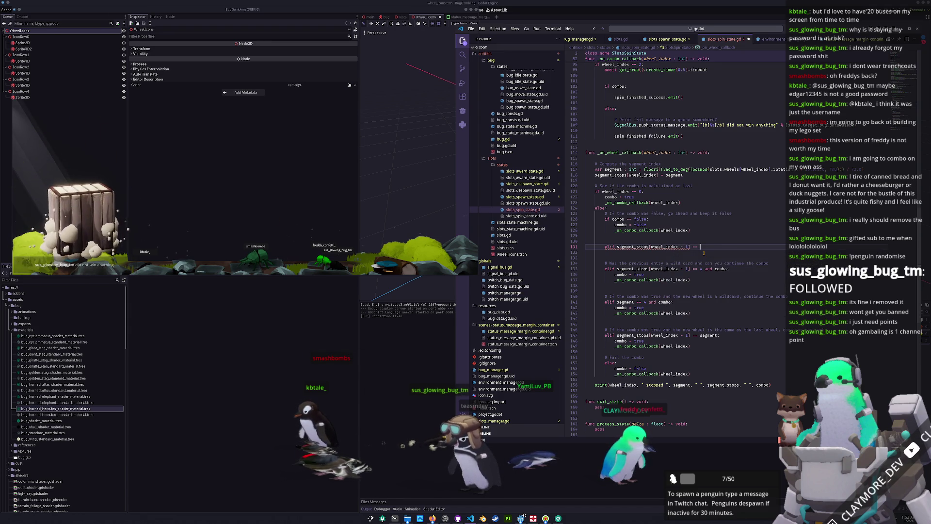
type("4 and")
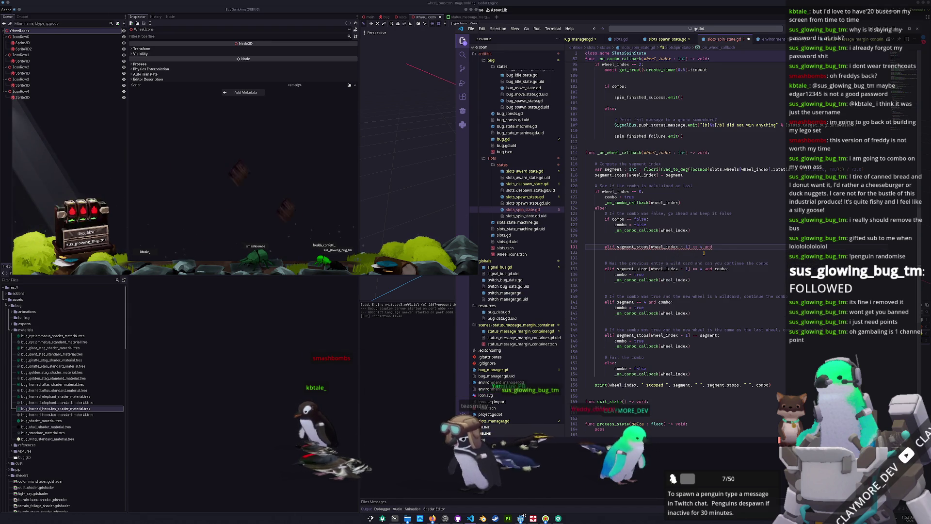
type(" segment")
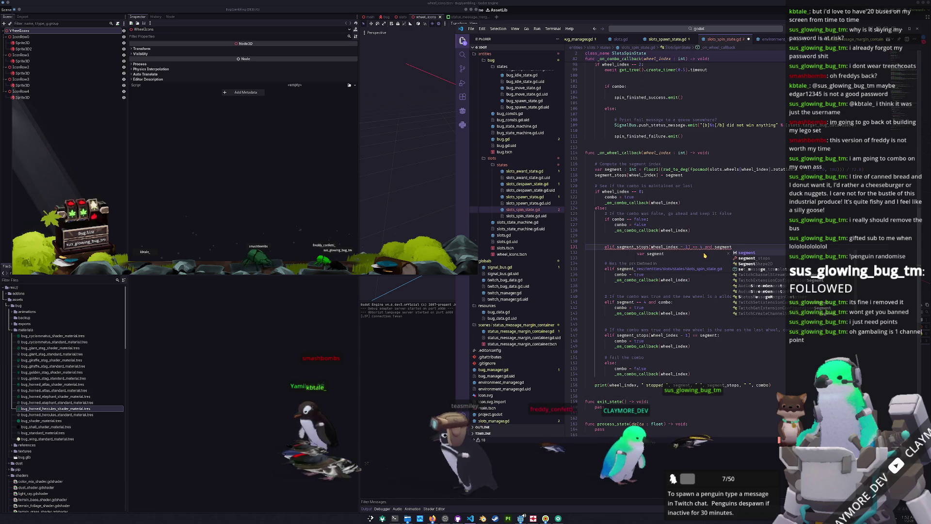
key("BackSpace")
key("BackSpace")
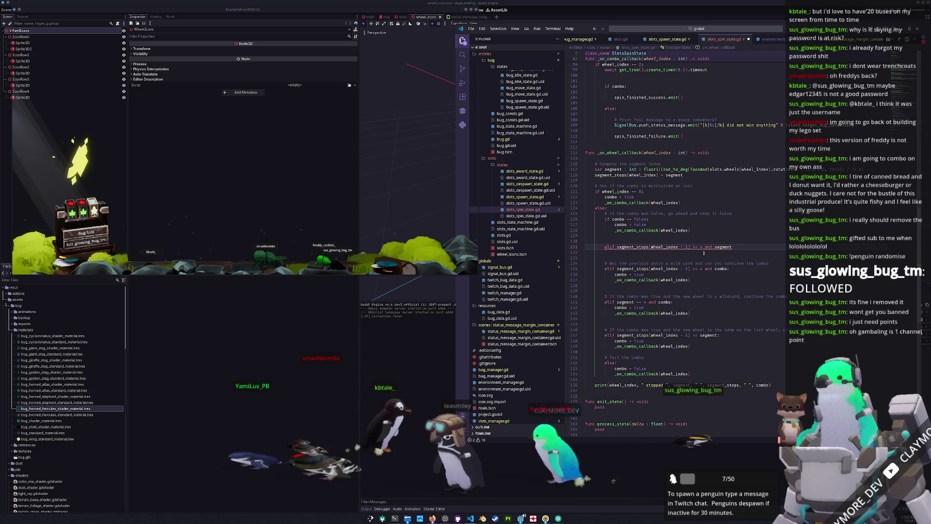
key("BackSpace")
key("BackSpace")
key("BackSpace")
type("wheel_in")
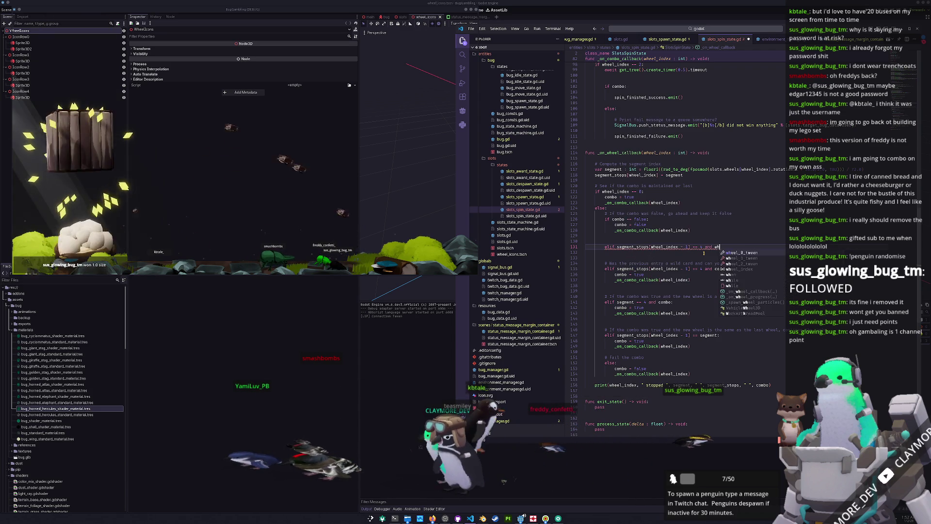
key("Return")
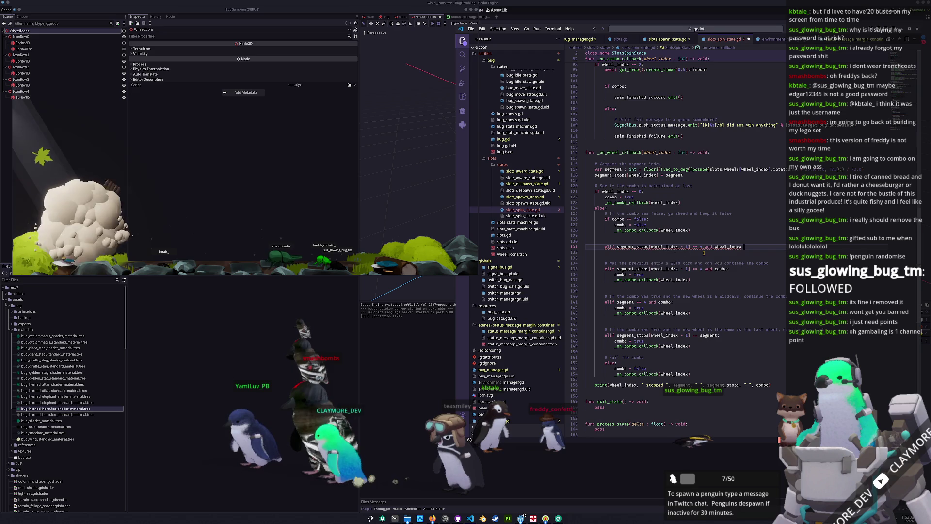
type("==")
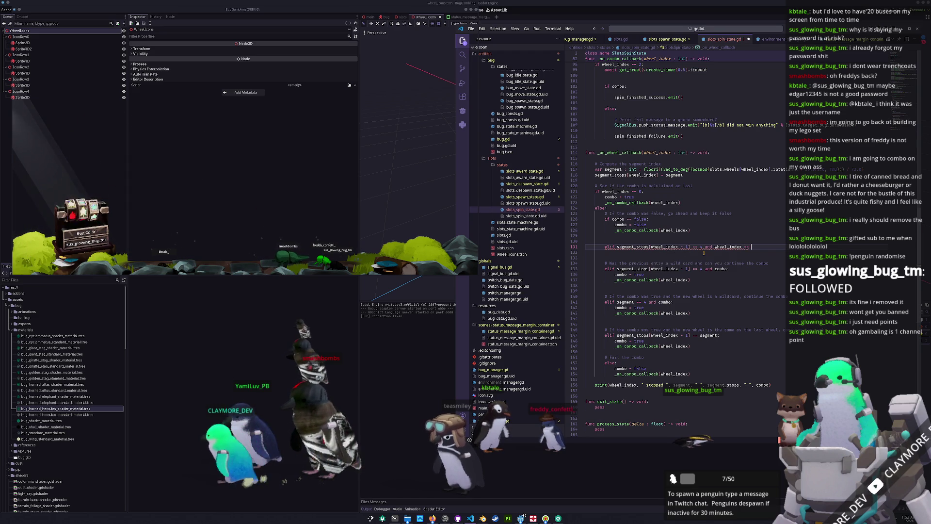
type("mbo an")
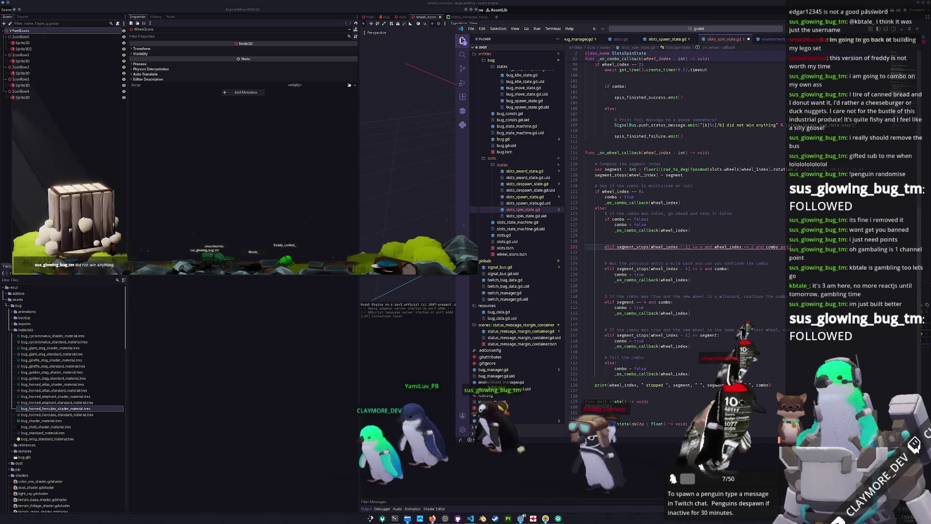
Complete the comparison as 'wheel_index == 2' and dismiss the autocomplete suggestion.
key("Escape")
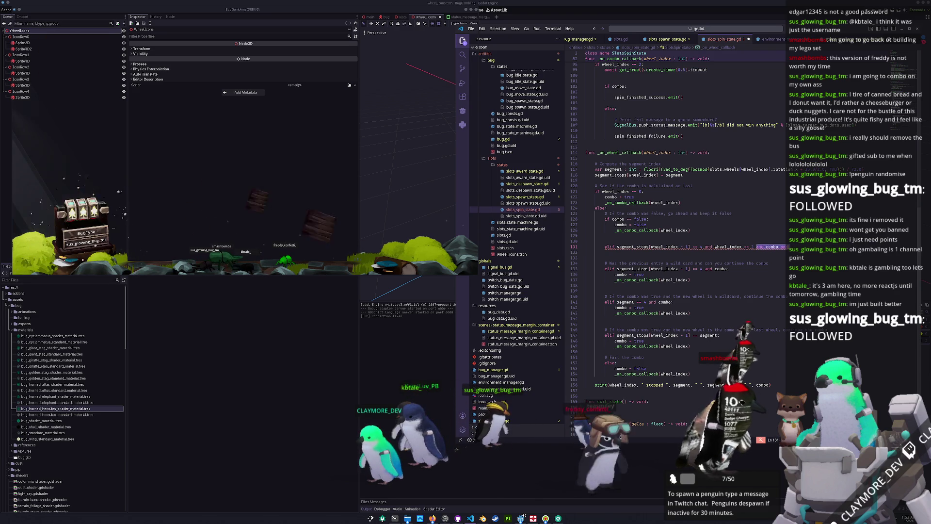
Append 'and segment_' to line 131's condition and set combo = true inside the branch.
type("and ")
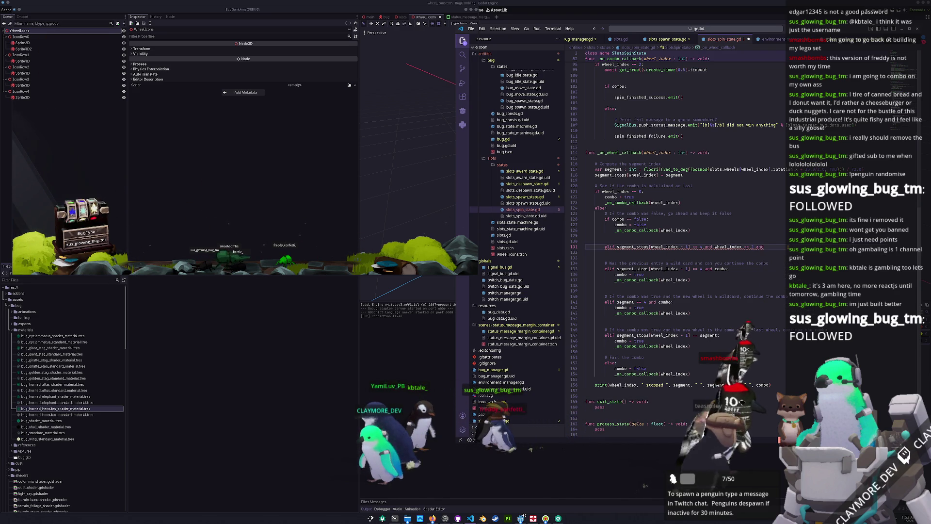
type("segment_")
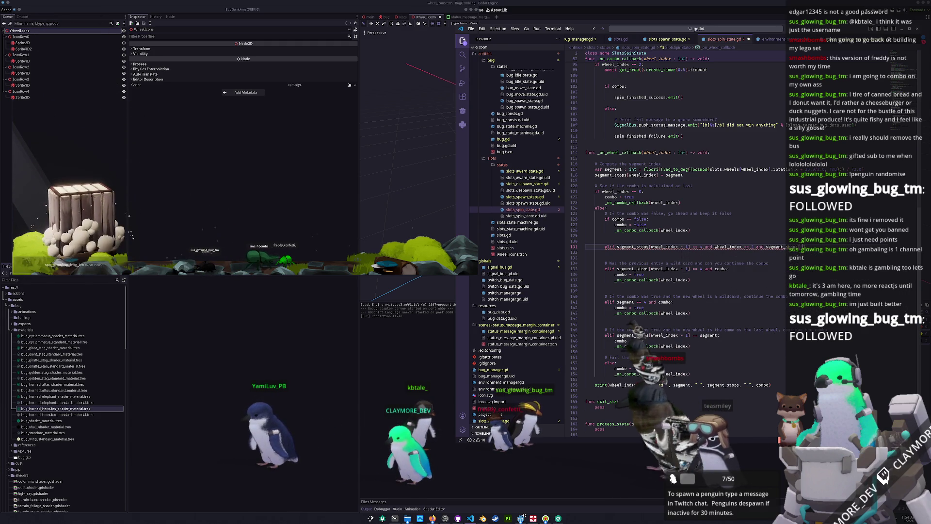
mouse_move(774, 248)
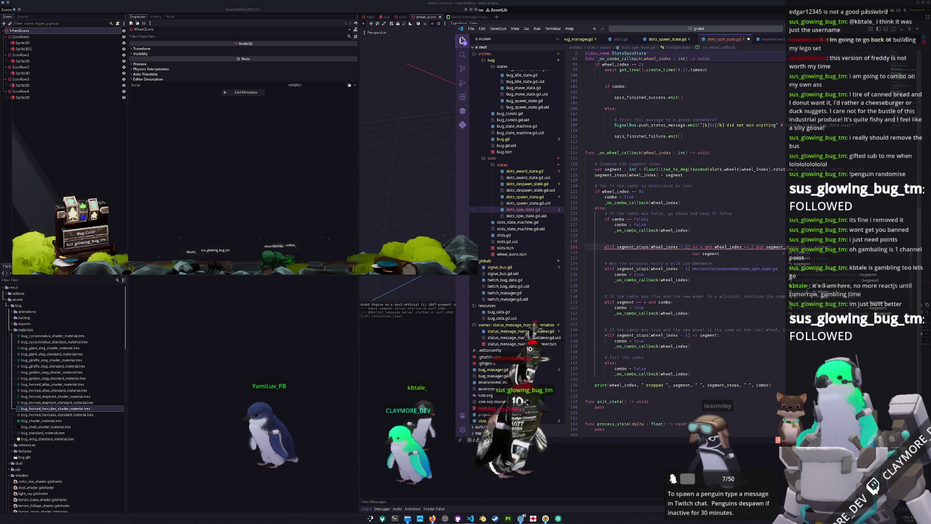
key("Return")
type("combo = true")
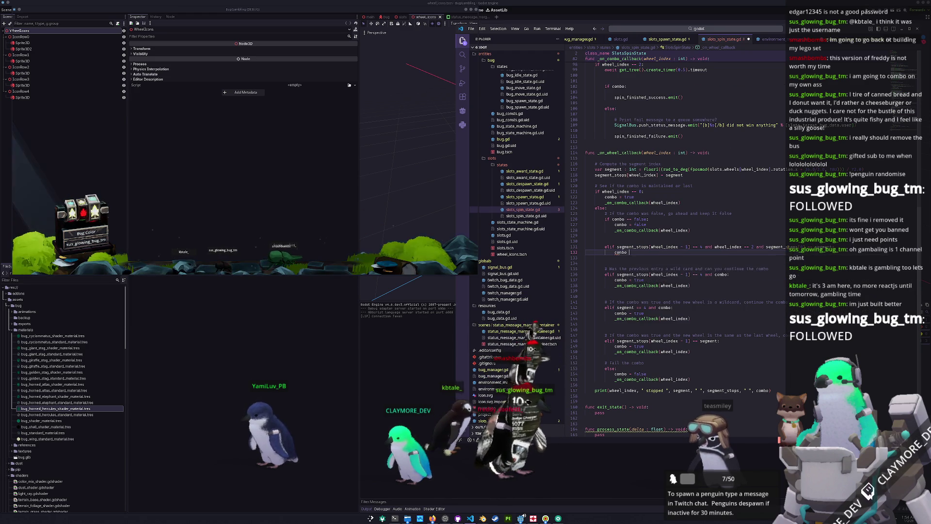
key("Return")
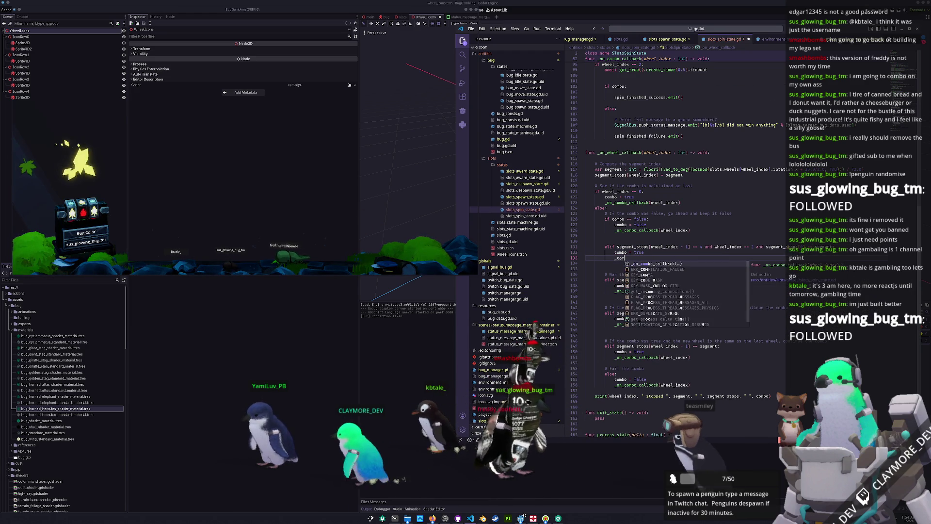
Add a call to _on_combo_callback(wheel_index) in the branch and save slots_spin_state.gd.
type("_on_com")
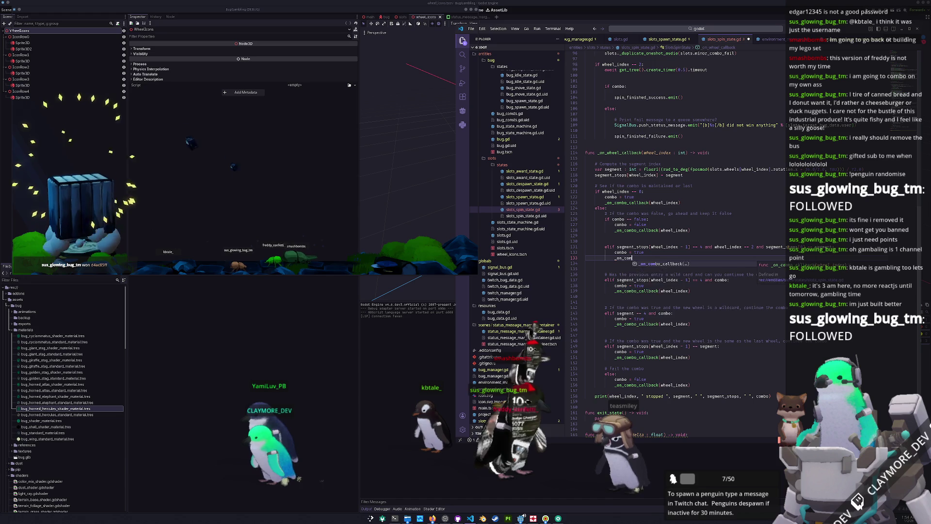
key("Return")
type("wheel_index")
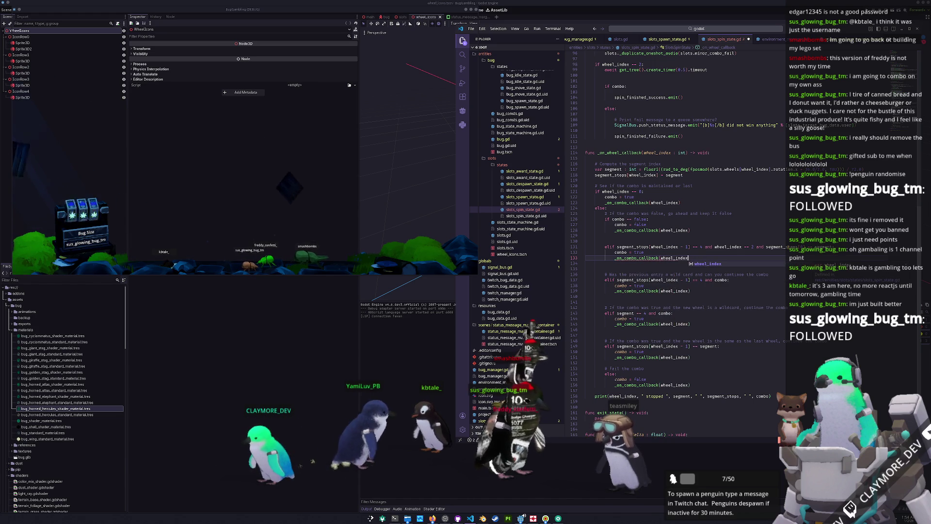
key("Return")
key("Down")
key("ctrl+s")
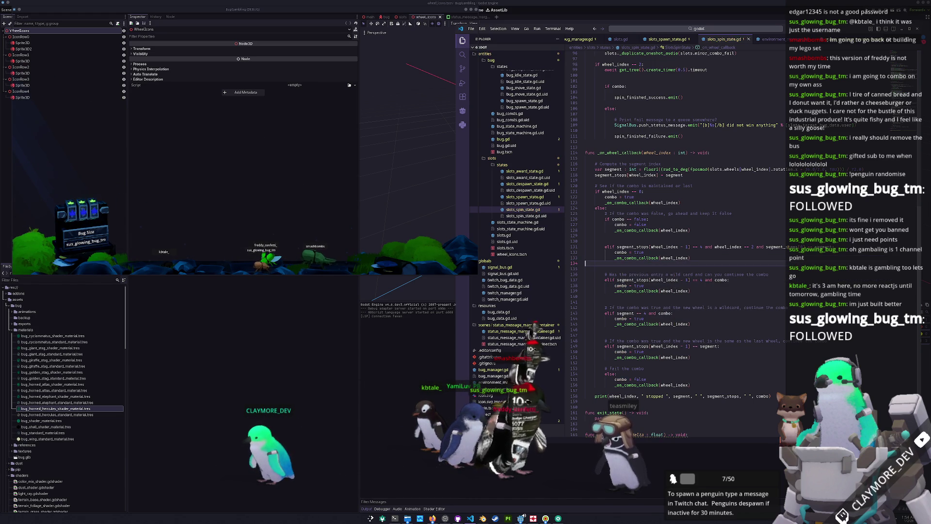